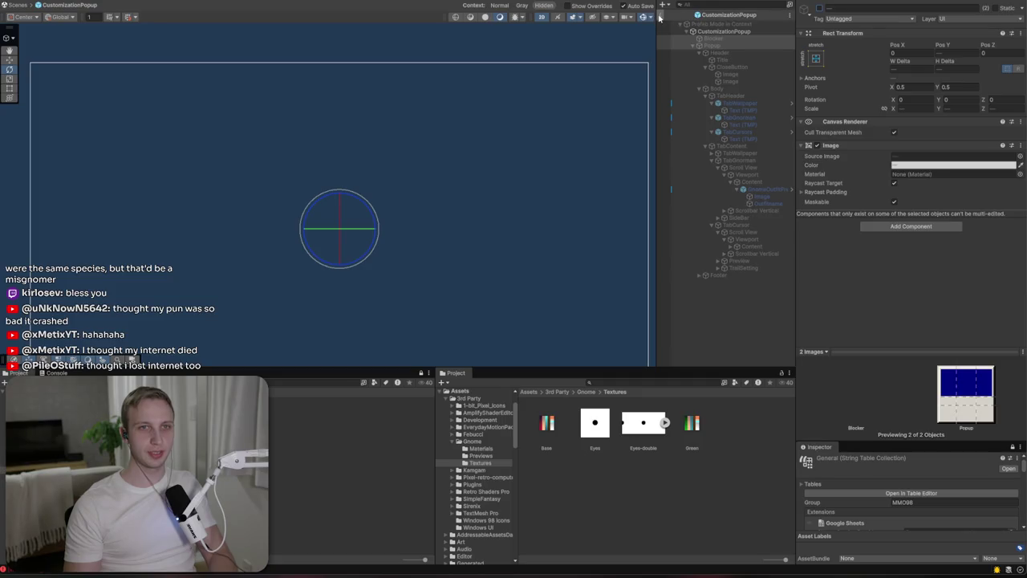
Step: Zoom the Scene view in on the game dashboard UI canvas
scroll(410, 140, "up", 5)
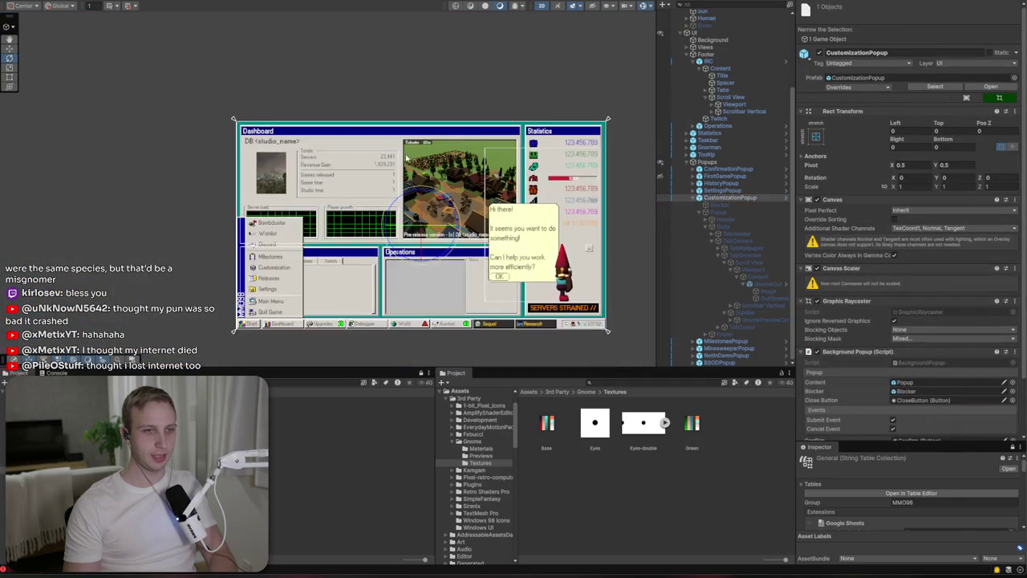
scroll(364, 234, "up", 3)
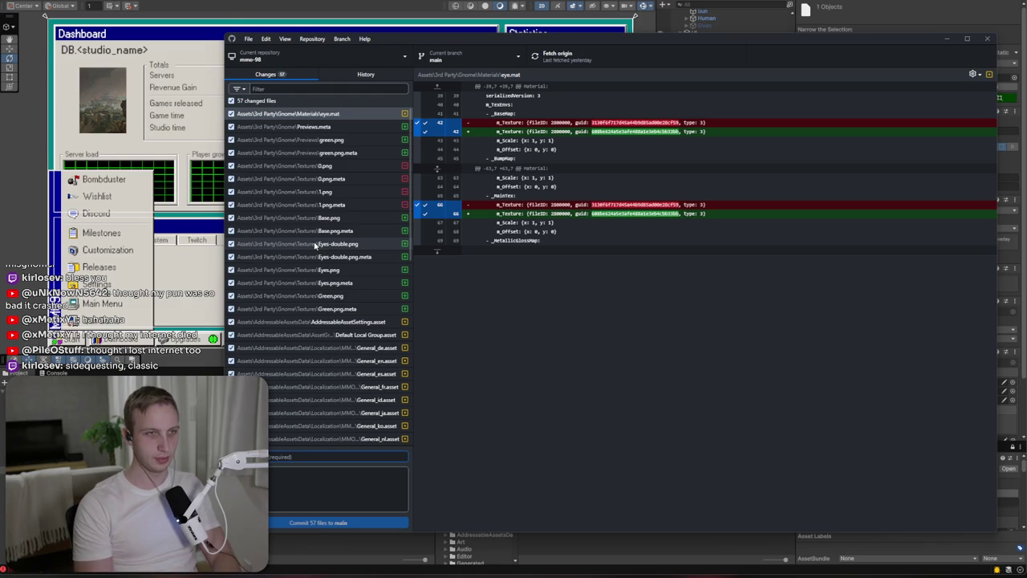
Step: Edit the commit summary wording around the gnorman and releases popup entries
type("A")
key("BackSpace")
key("BackSpace")
key("BackSpace")
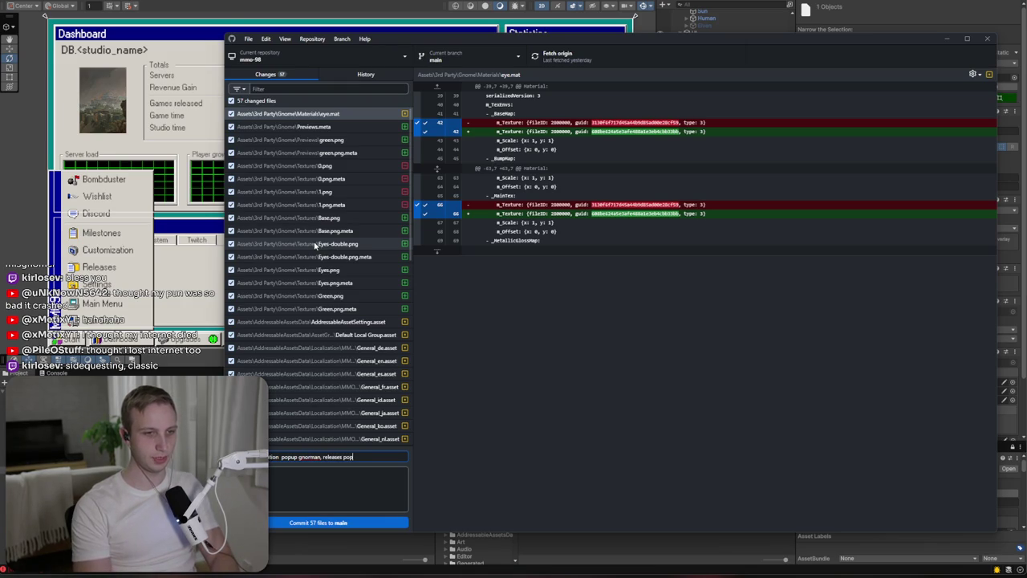
key("ctrl+Left")
key("ctrl+Left")
key("ctrl+Right")
key("ctrl+Right")
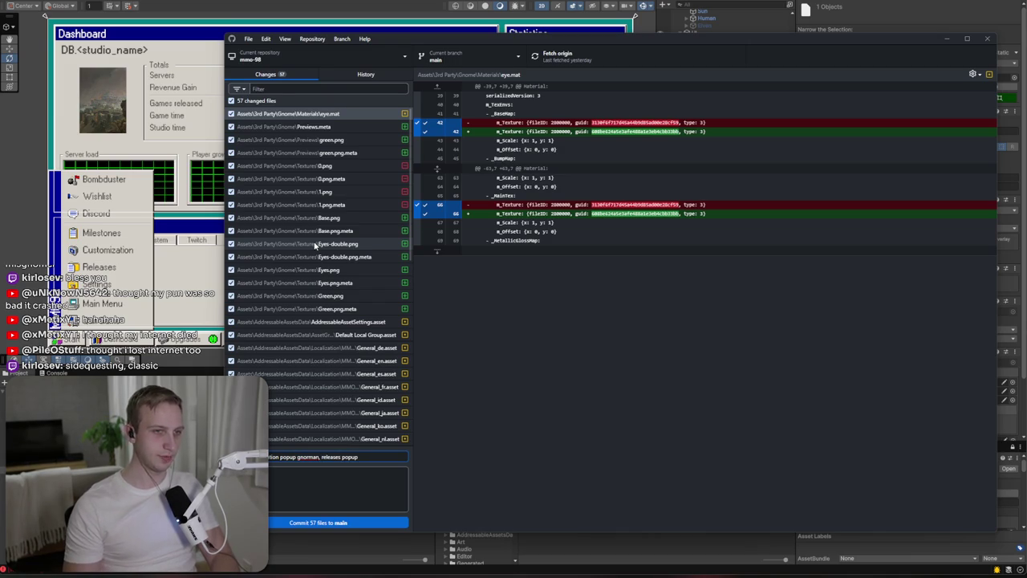
Step: Finish the summary with auctionview, commit the 57 files to main and push to origin
scroll(316, 247, "down", 5)
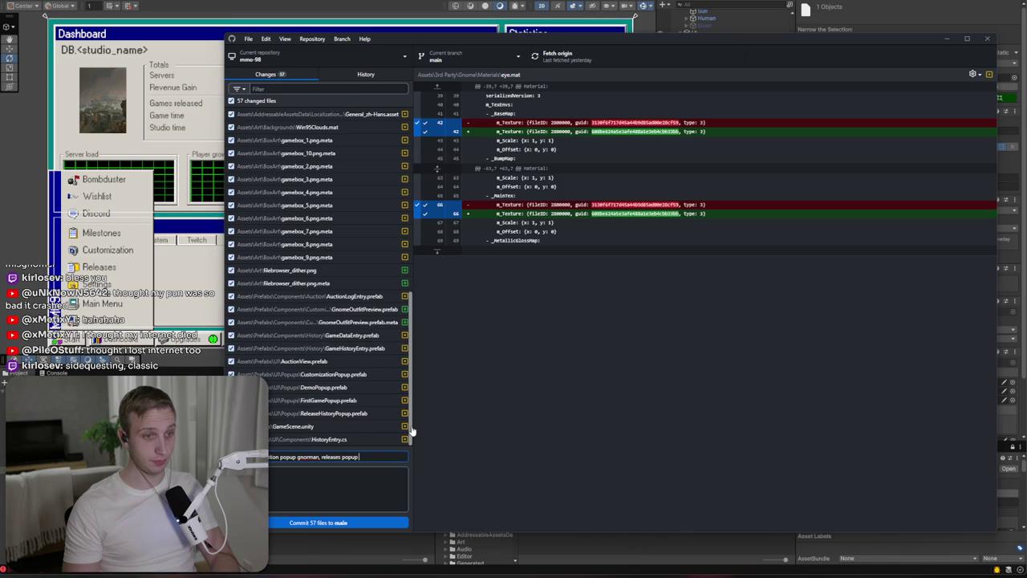
type(", more auction")
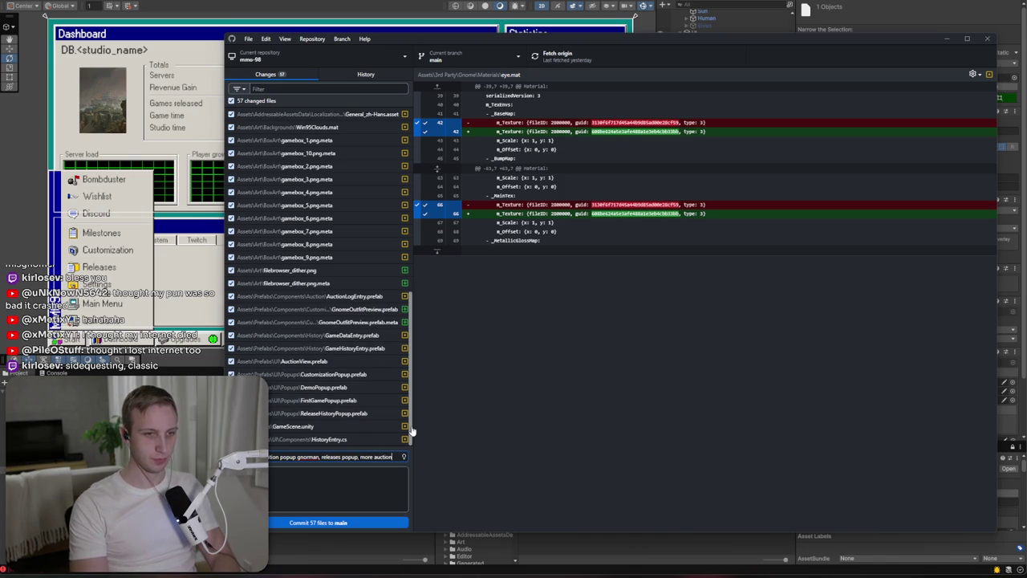
type("vie")
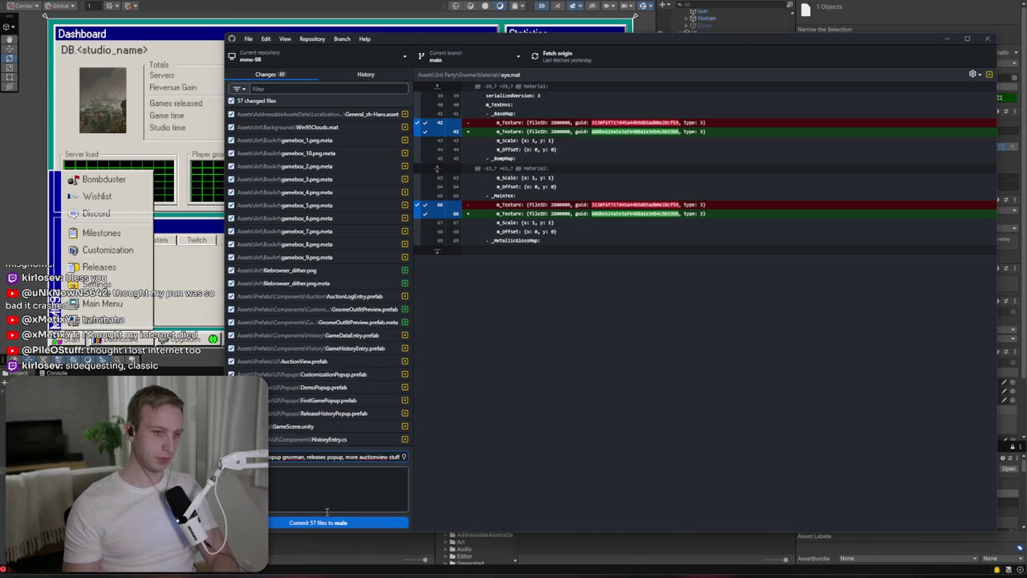
left_click(294, 522)
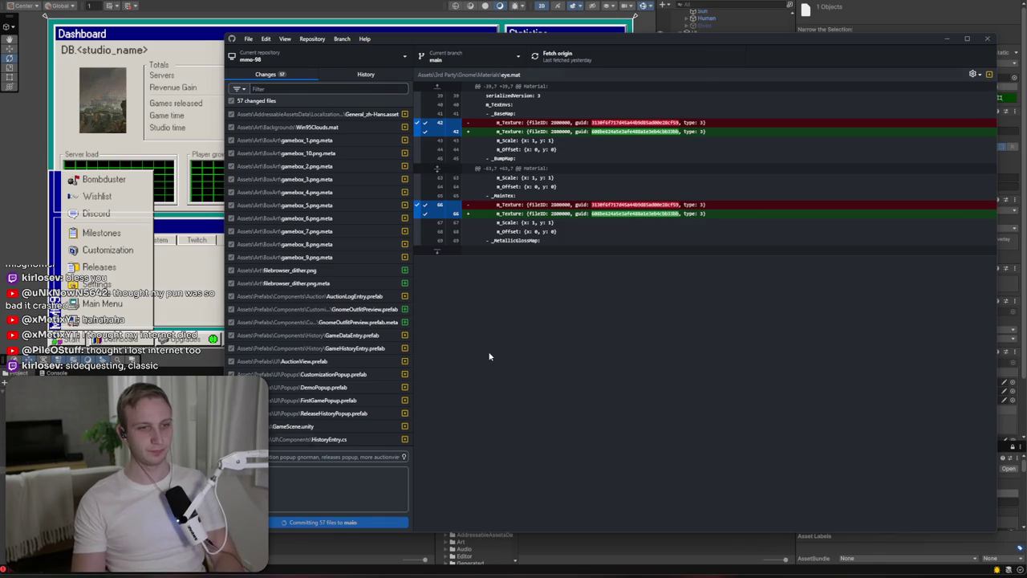
left_click(813, 160)
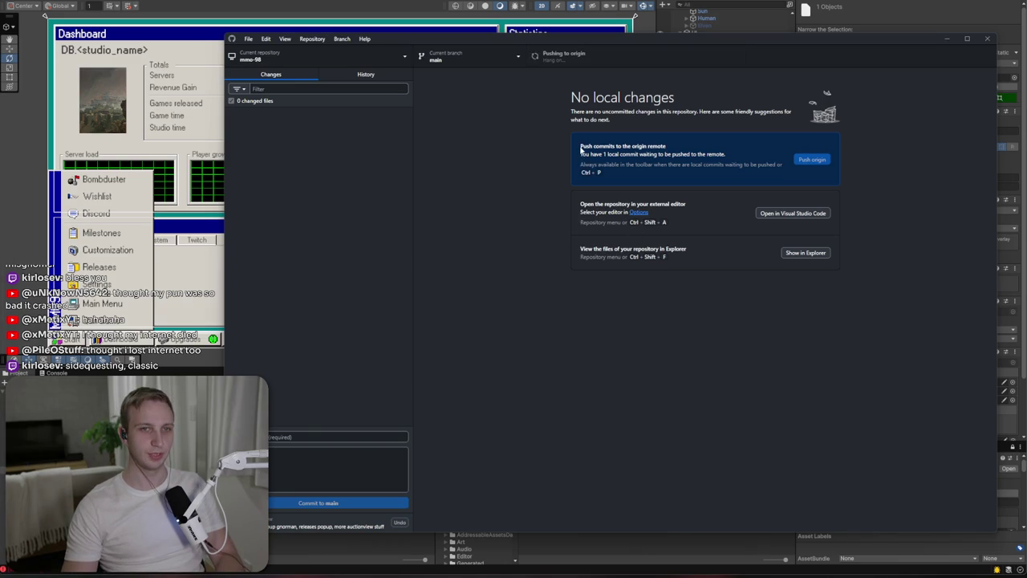
Step: Close the Unity Editor, answering its save prompt, while the push to origin runs
key("alt+Tab")
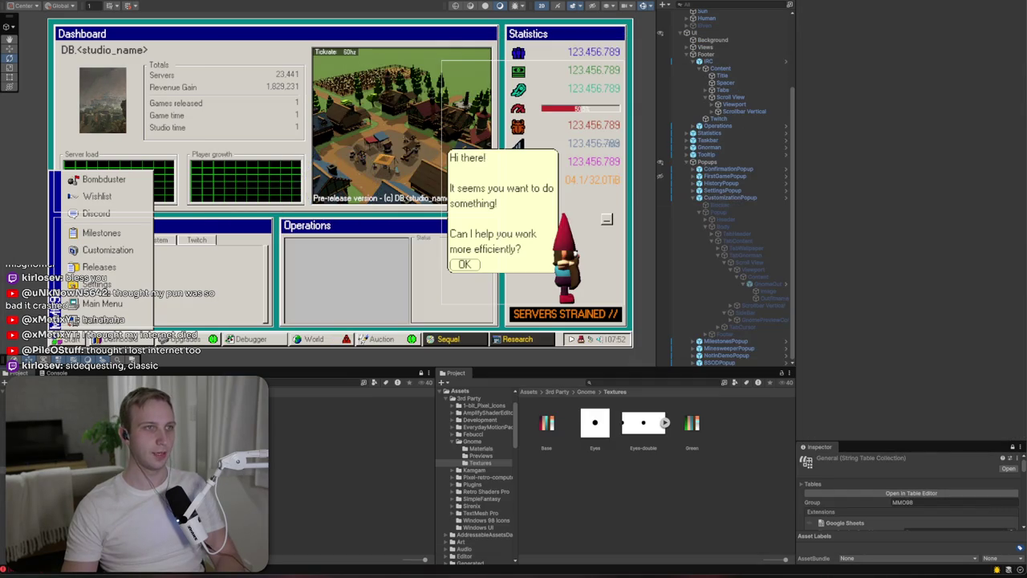
left_click(483, 289)
key("alt+Tab")
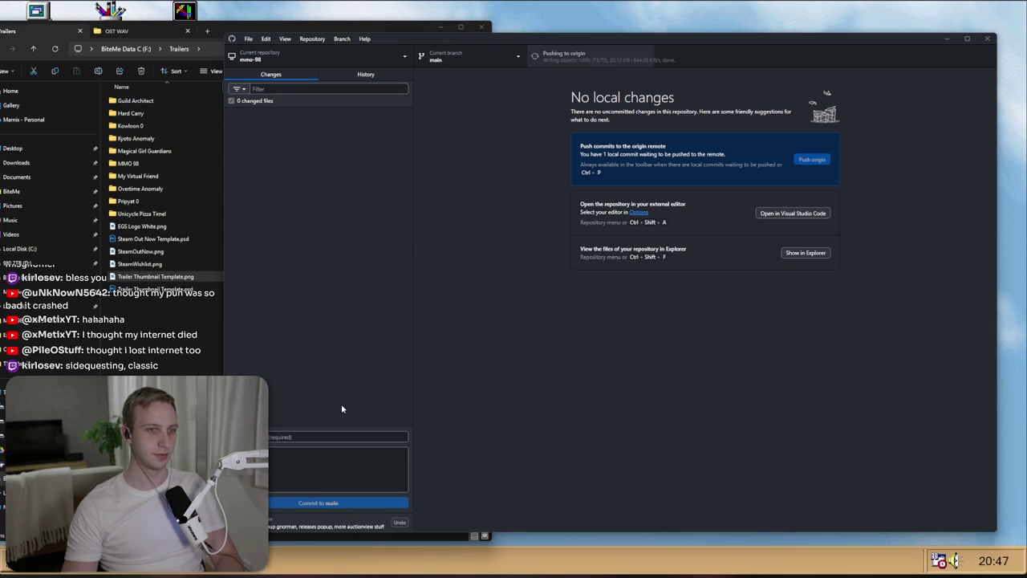
Step: Review the recent AuctionHouse UI commits in History, then return to Changes and move the window aside
left_click(365, 74)
left_click(294, 74)
left_click(365, 75)
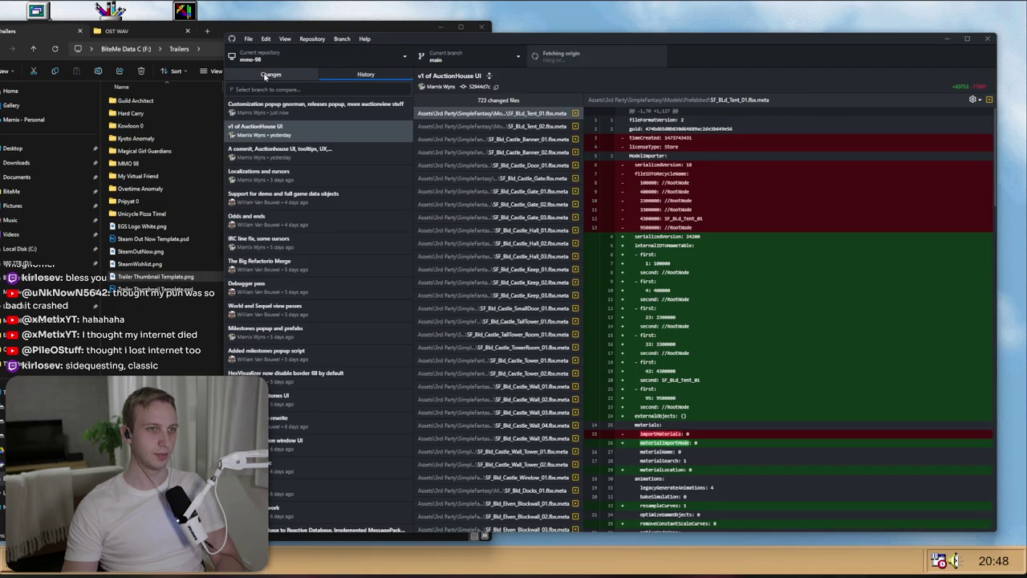
left_click(279, 154)
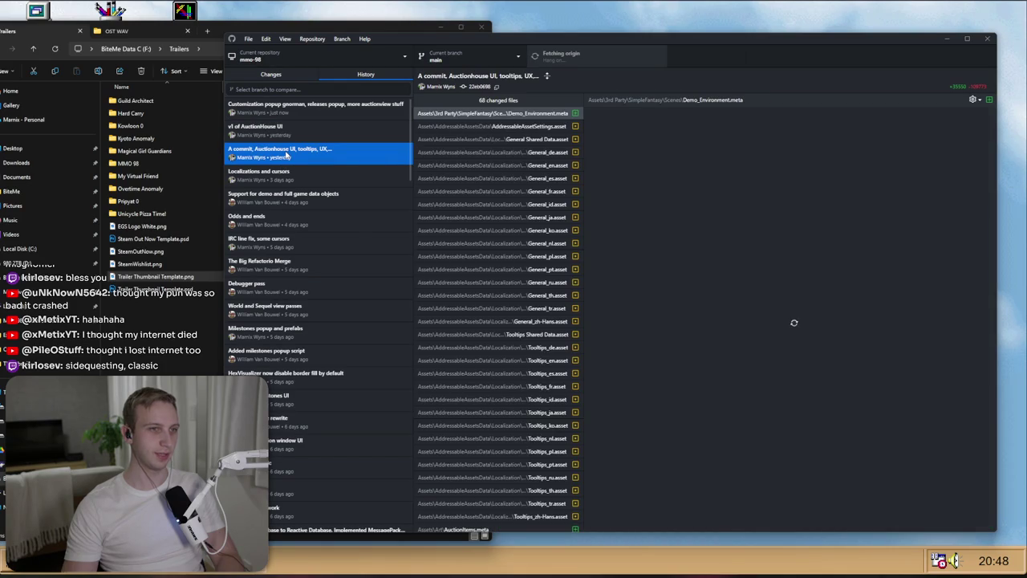
left_click(284, 135)
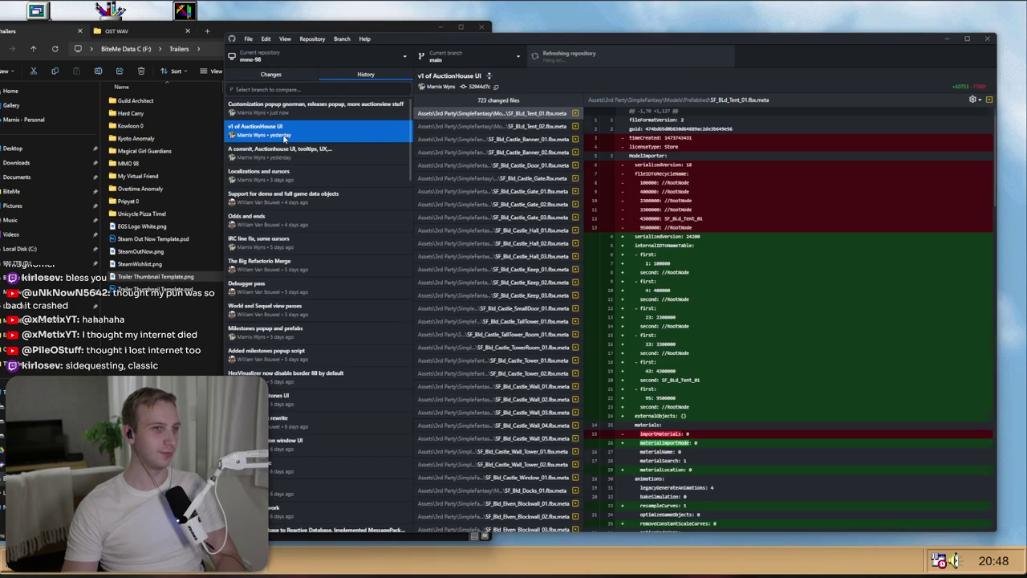
left_click(311, 112)
left_click(273, 74)
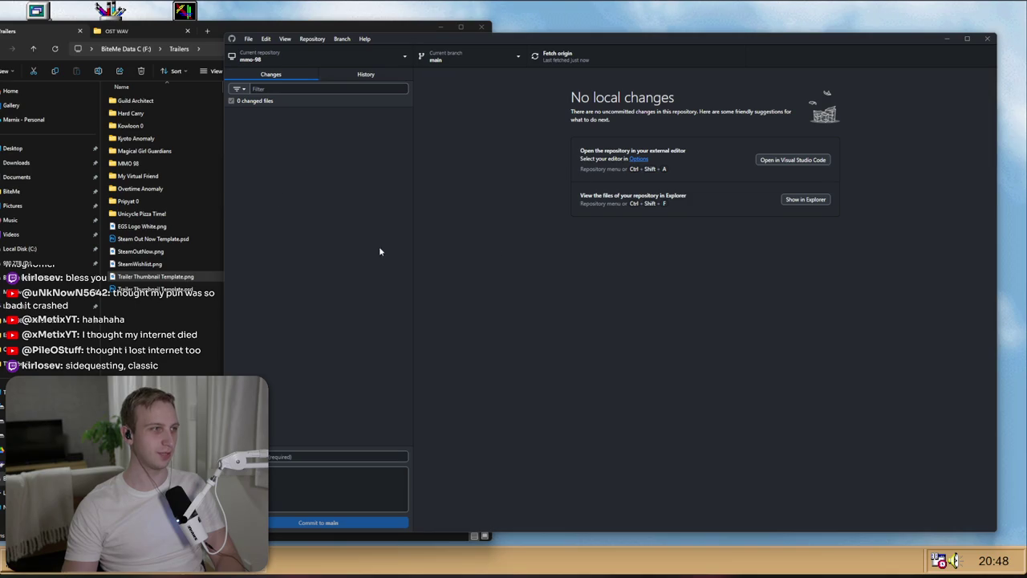
left_click_drag(562, 53, 637, 50)
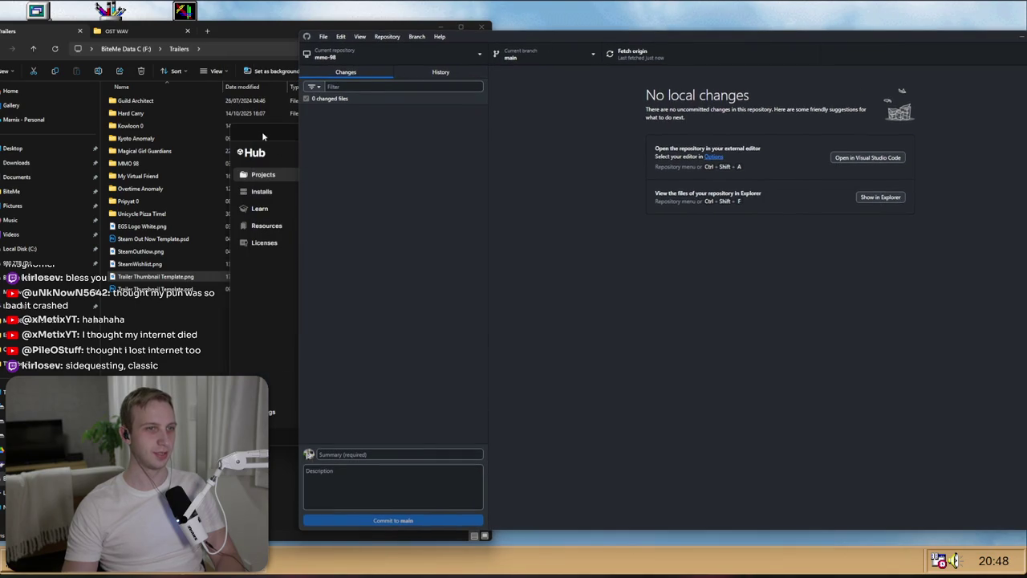
Step: Close Unity Hub, GitHub Desktop and File Explorer
left_click(266, 138)
left_click(791, 133)
mouse_move(1022, 42)
left_mouse_down()
mouse_move(1021, 74)
mouse_move(852, 91)
left_mouse_up()
left_click(897, 79)
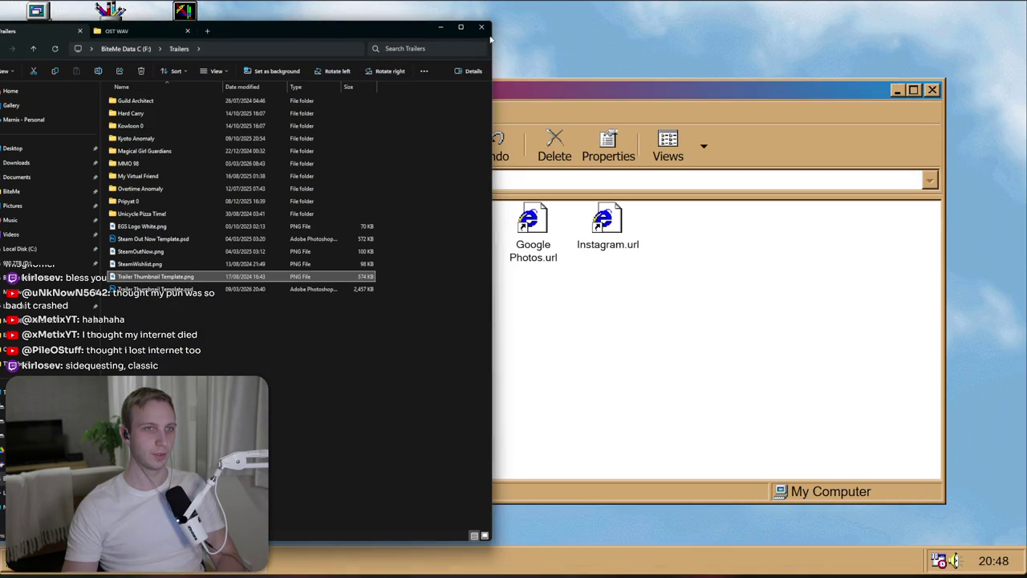
left_click(490, 30)
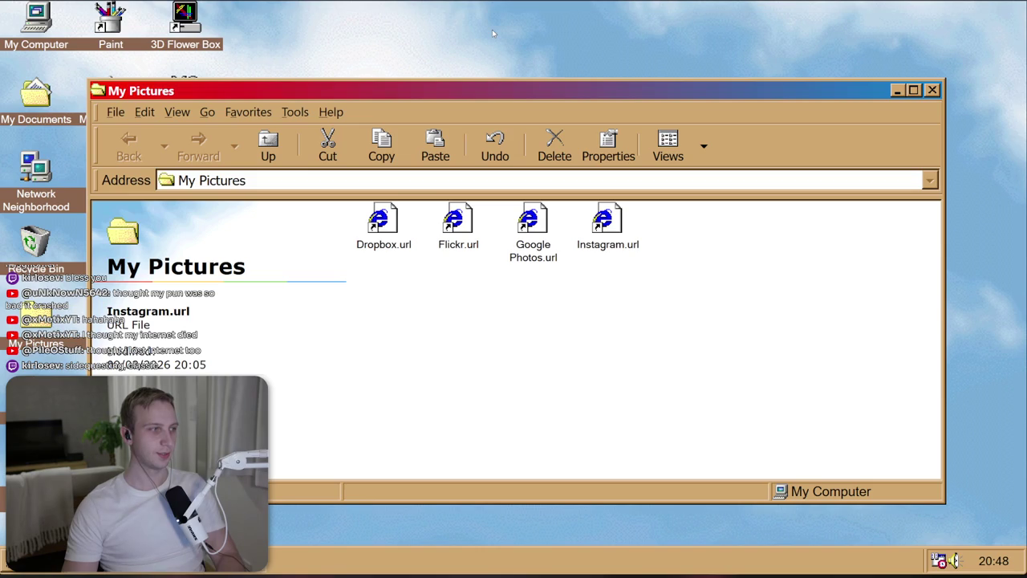
Step: Go to YouTube in the web browser
key("alt+Tab")
key("ctrl+l")
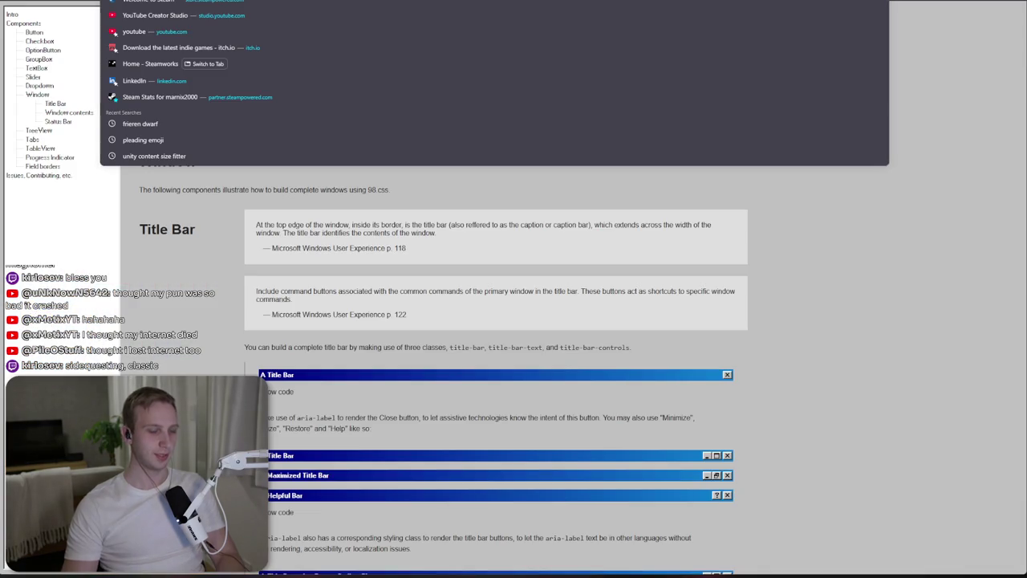
type("youtube")
key("Return")
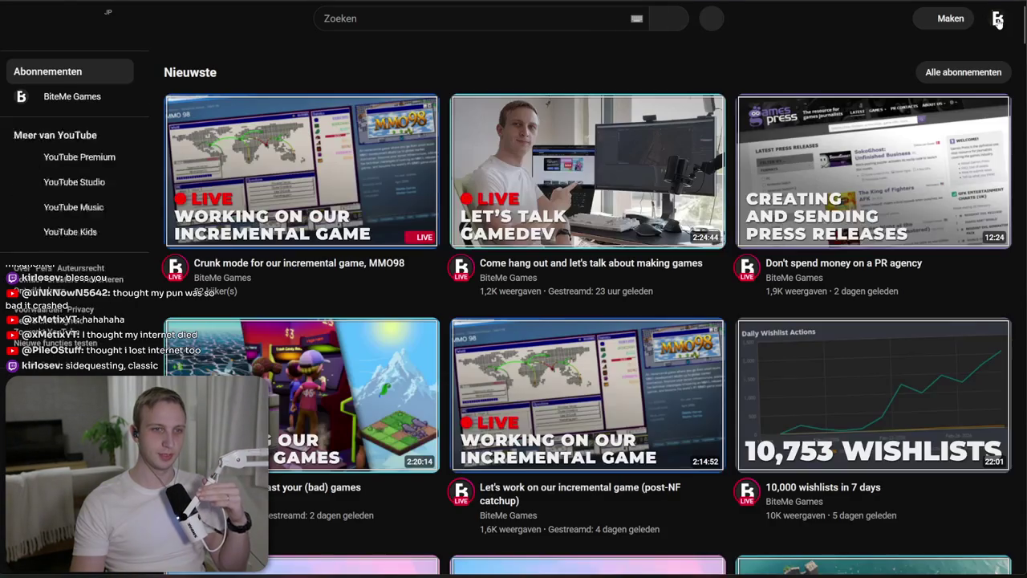
Step: Switch YouTube to the other account's channel list
left_click(999, 21)
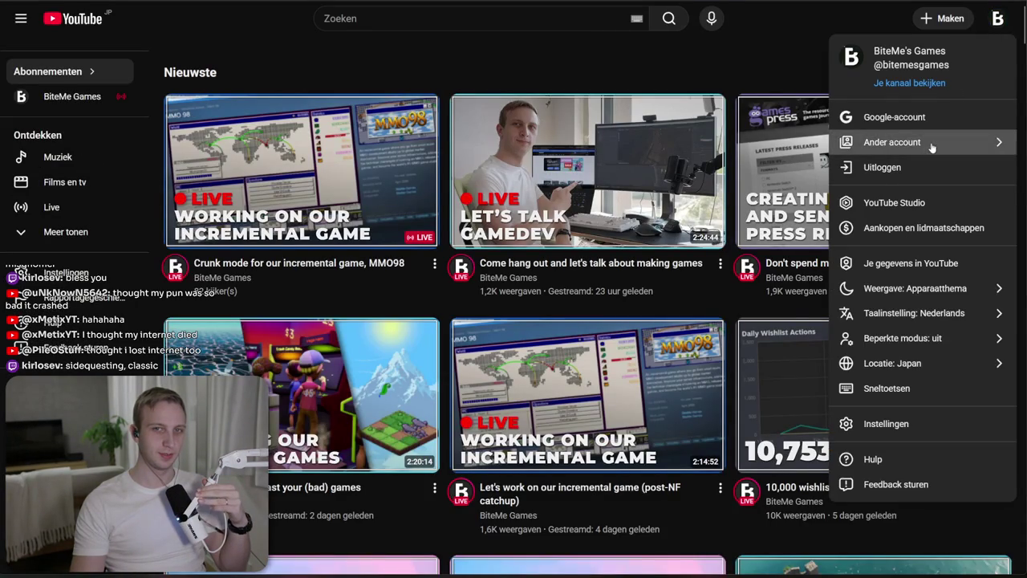
left_click(899, 141)
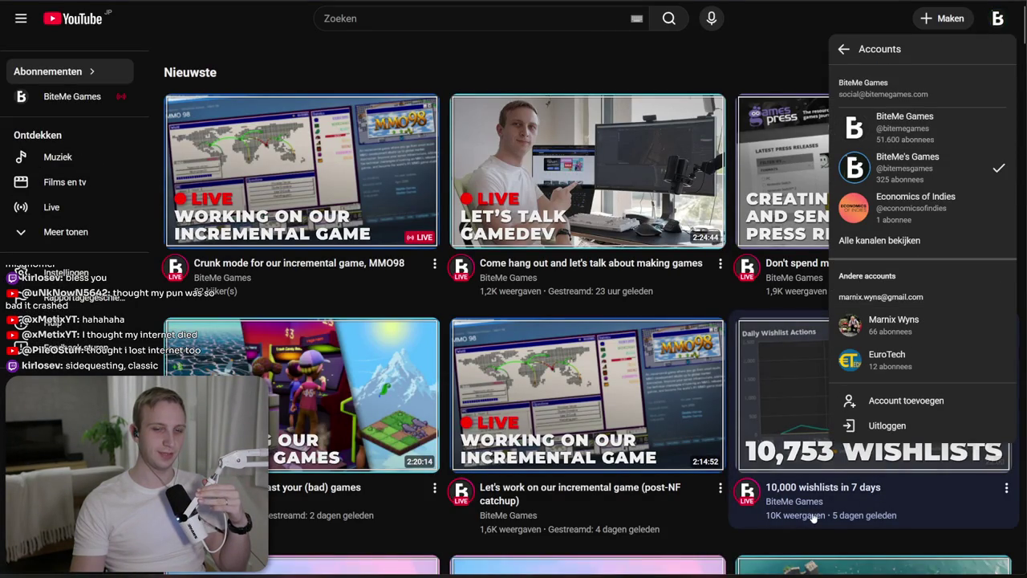
mouse_move(850, 526)
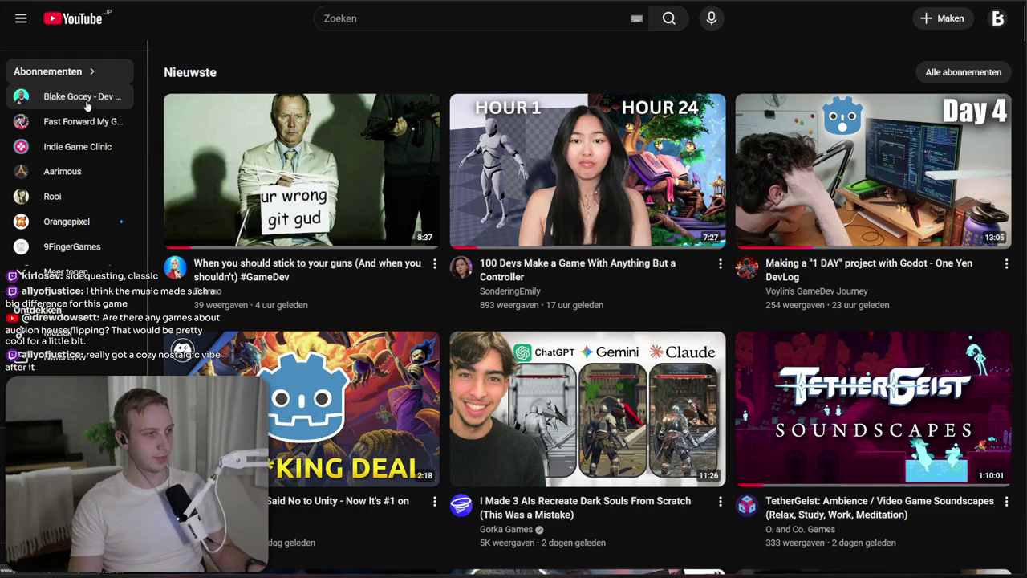
Step: Open the Dev Dream Pod channel page from subscriptions, then move to the Google Images tab
left_click(81, 96)
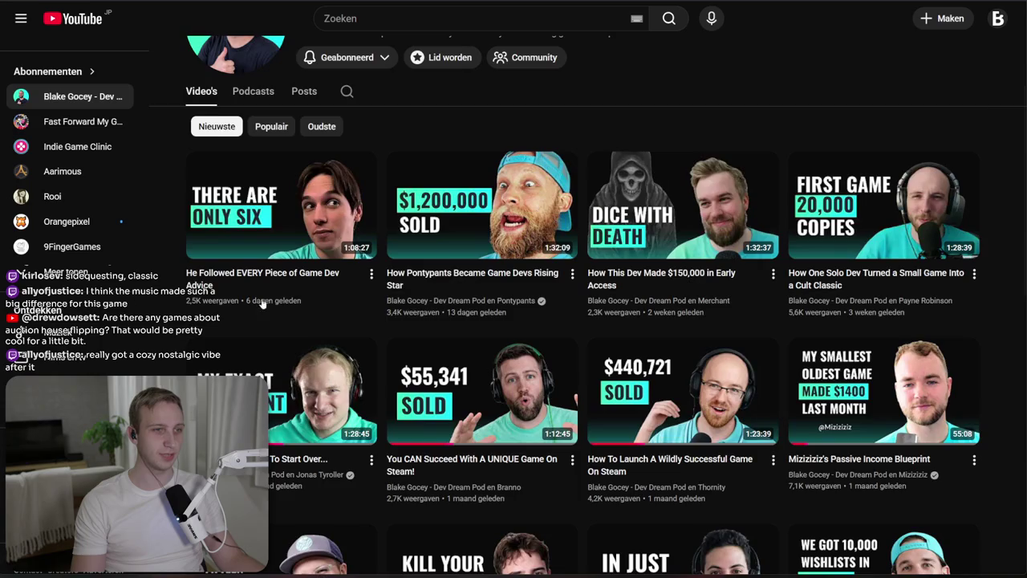
scroll(180, 334, "up", 3)
mouse_move(597, 191)
left_mouse_down()
mouse_move(349, 191)
mouse_move(571, 191)
mouse_move(288, 169)
left_mouse_up()
left_click(288, 169)
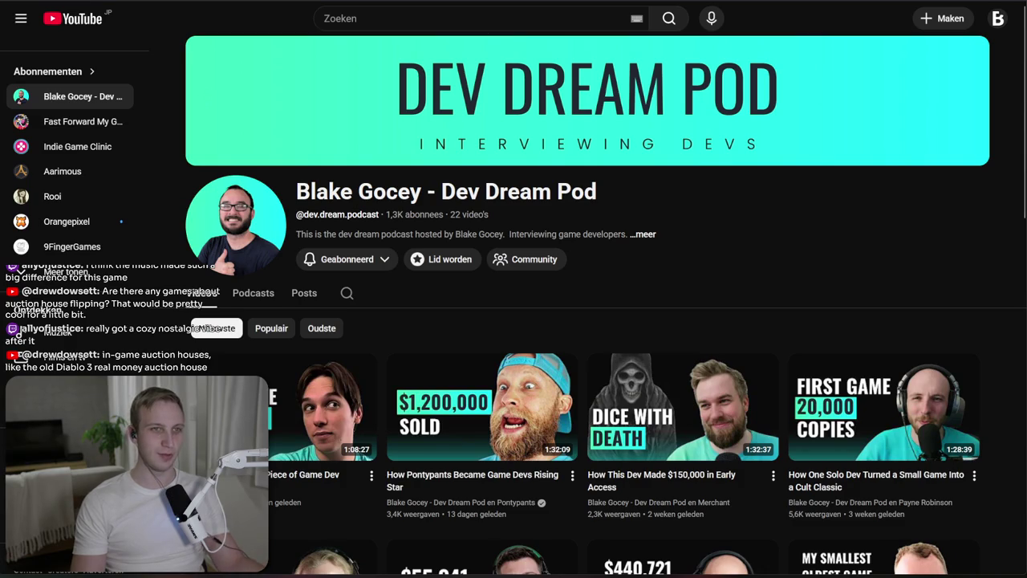
key("ctrl+Tab")
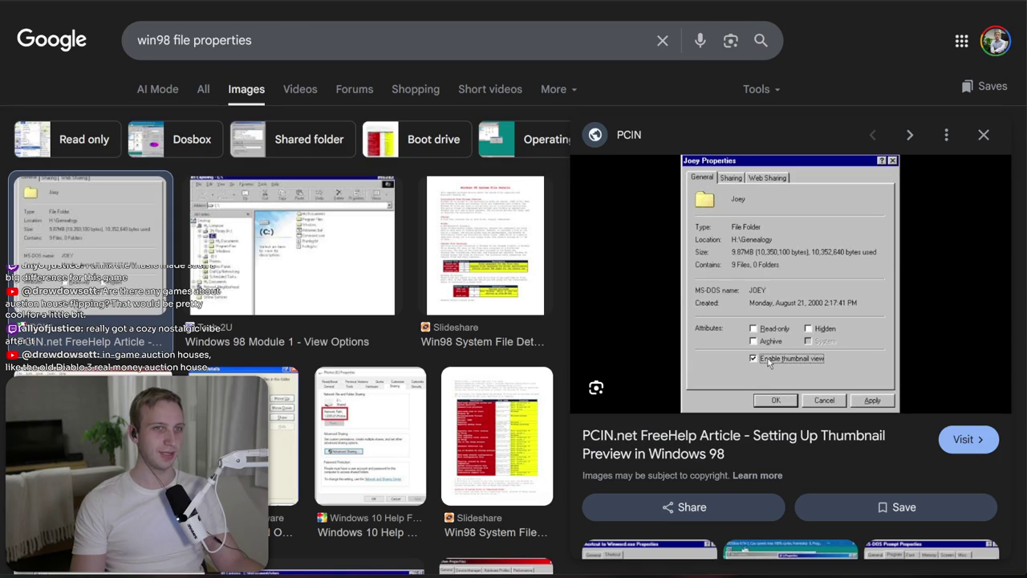
Step: Search Google for 'diablo 3 auction house' and open the r/diablo3 thread 'What was so bad about the auction house?'
key("ctrl+l")
type("dua")
key("BackSpace")
key("BackSpace")
key("BackSpace")
type("diablo w")
key("BackSpace")
type("3 a")
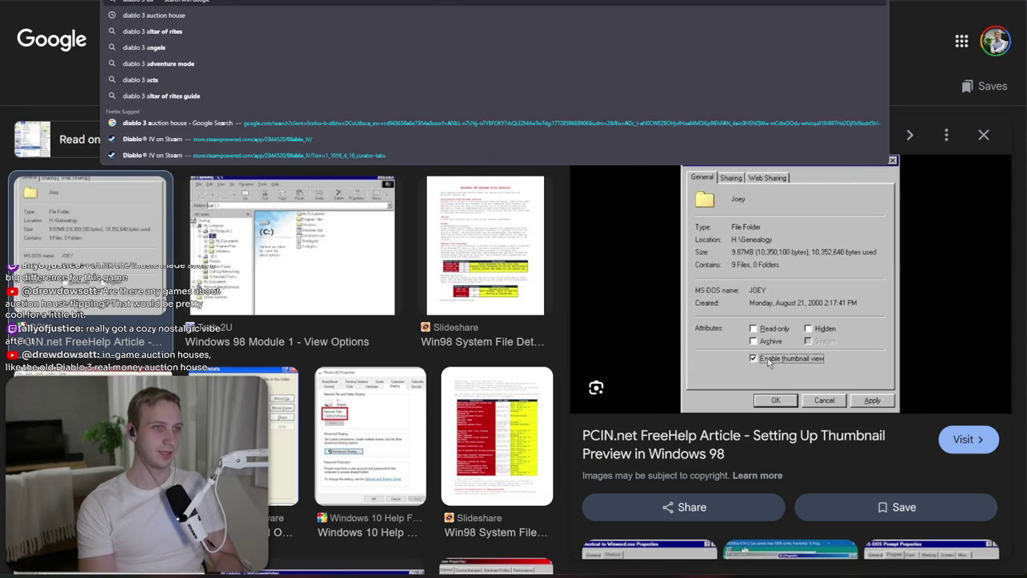
key("Down")
key("Return")
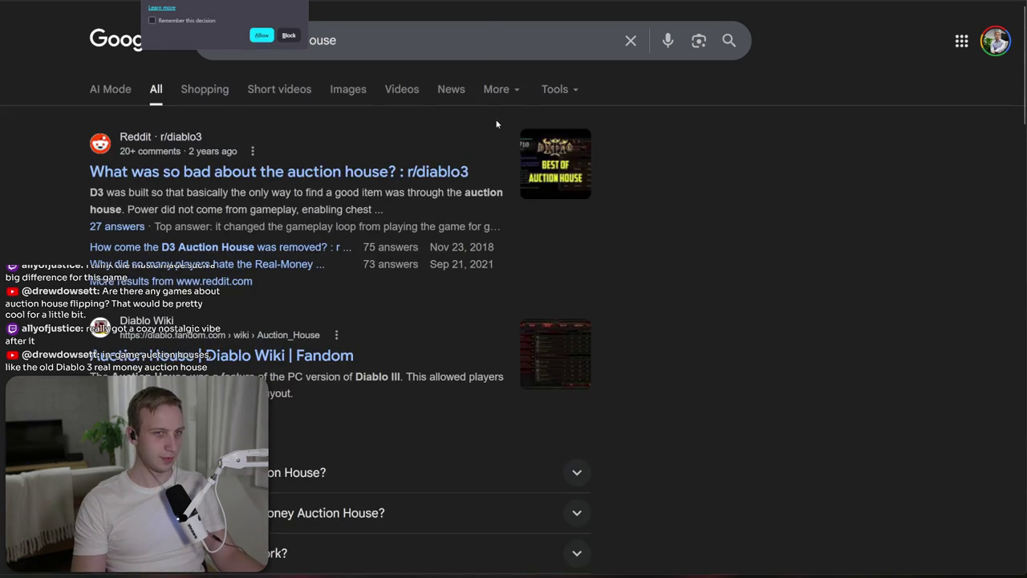
left_click(271, 171)
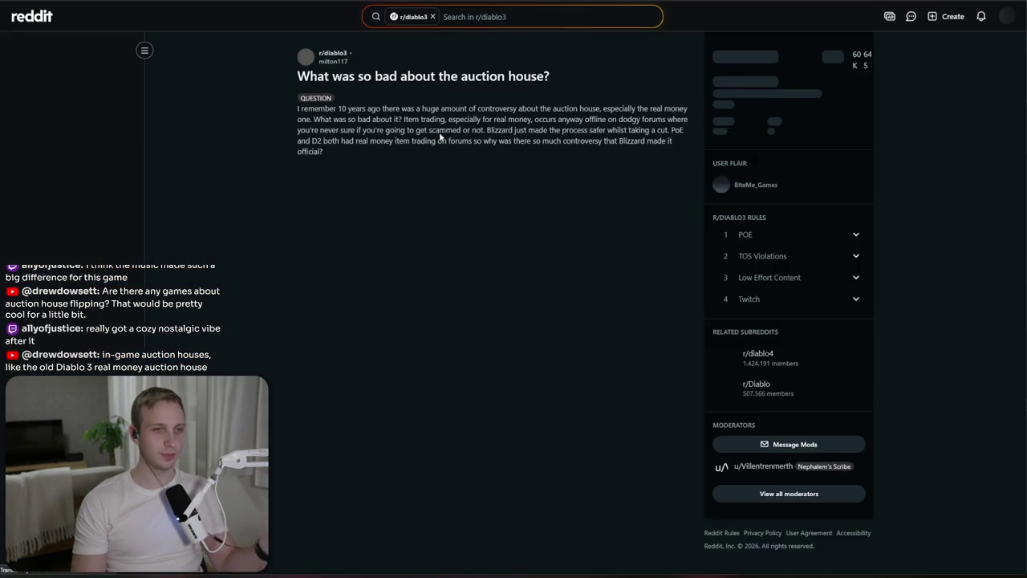
Step: Read the post's opening text and first comment, then collapse the first comment thread
left_click_drag(297, 109, 532, 140)
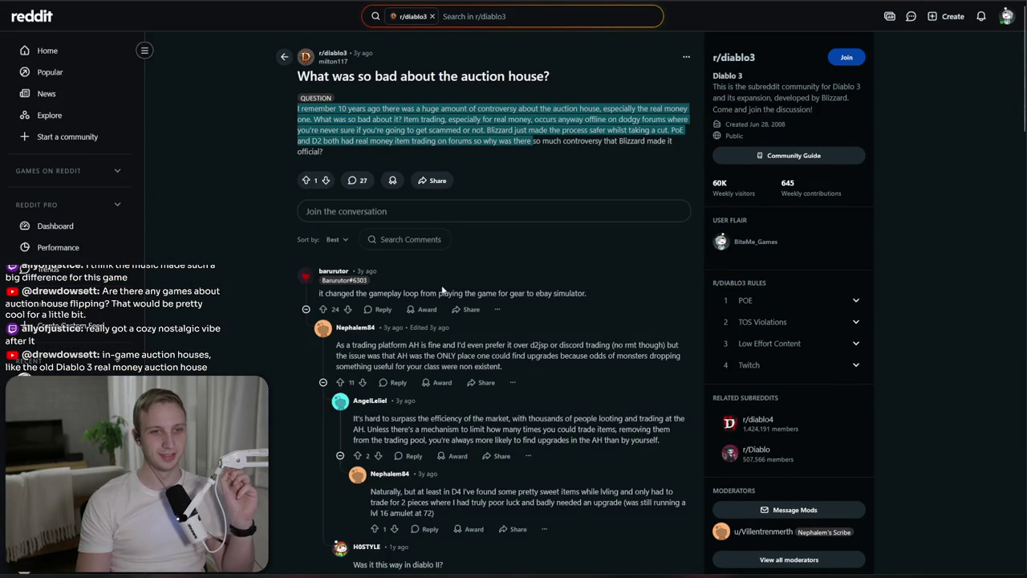
left_click_drag(527, 293, 537, 295)
triple_click(539, 294)
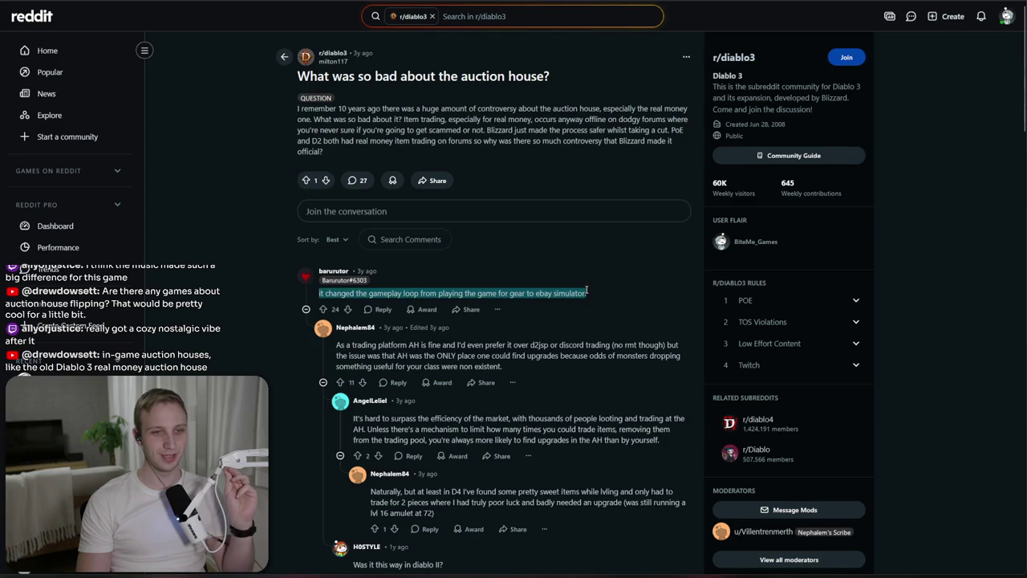
left_click(587, 292)
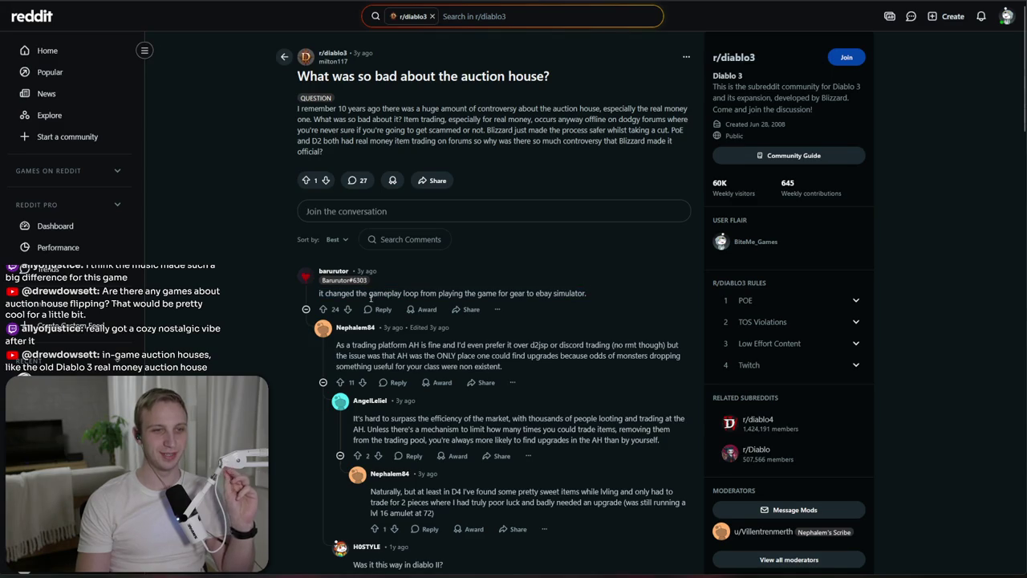
left_click(306, 309)
Step: Read further comments about the AH warping gameplay, collapsing the second and third threads
mouse_move(330, 322)
left_mouse_down()
mouse_move(332, 334)
mouse_move(458, 354)
mouse_move(454, 368)
mouse_move(482, 365)
mouse_move(453, 375)
mouse_move(482, 384)
left_mouse_up()
left_click(305, 337)
left_click(455, 367)
left_click(463, 377)
left_click(454, 350)
left_click_drag(319, 383, 483, 411)
left_click(593, 399)
mouse_move(592, 400)
left_mouse_down()
mouse_move(572, 370)
mouse_move(572, 403)
mouse_move(559, 384)
left_mouse_up()
left_click(570, 407)
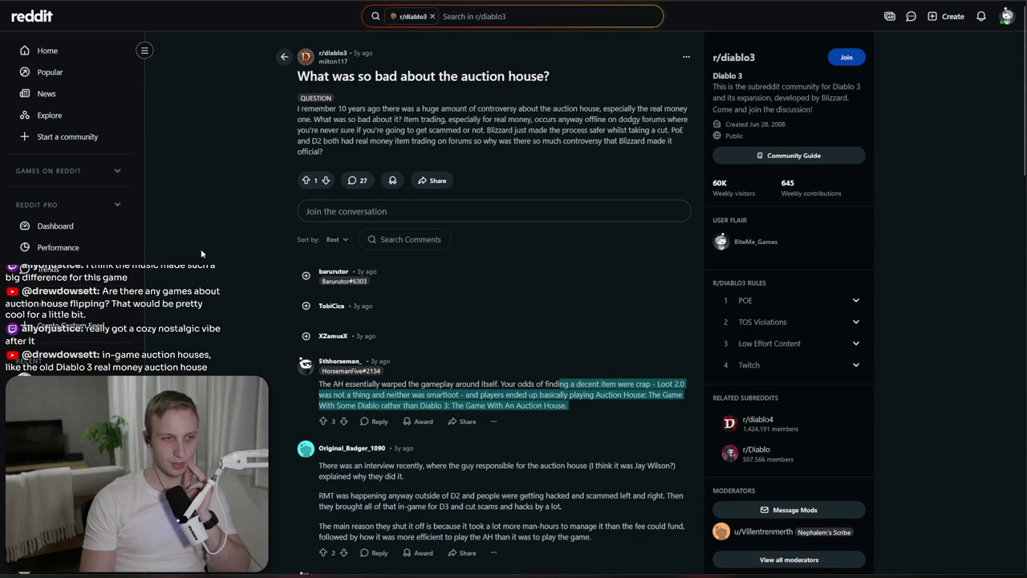
Step: Return to the Google results, glance at the YouTube tab, then bring up File Explorer
key("alt+Left")
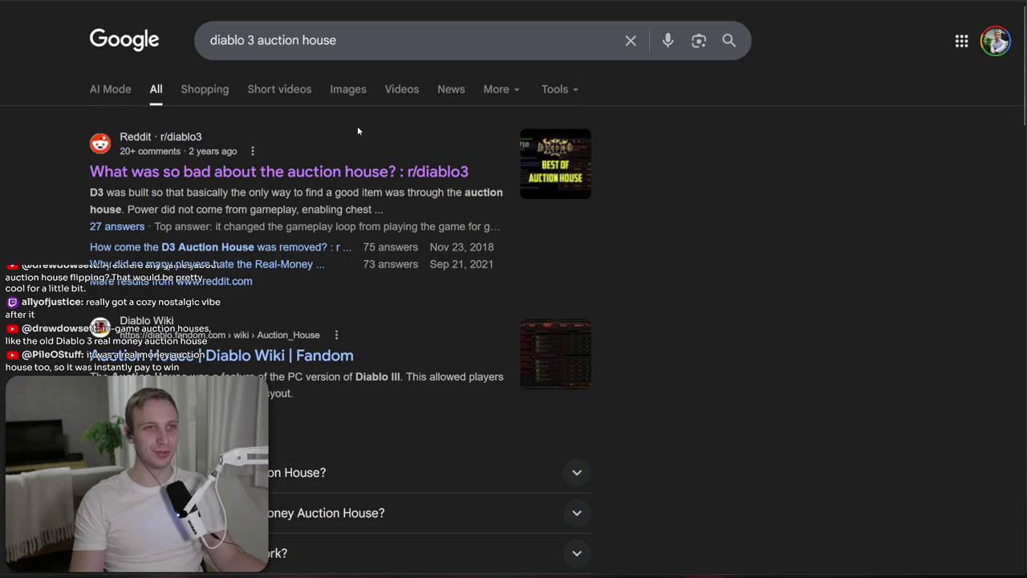
key("ctrl+Tab")
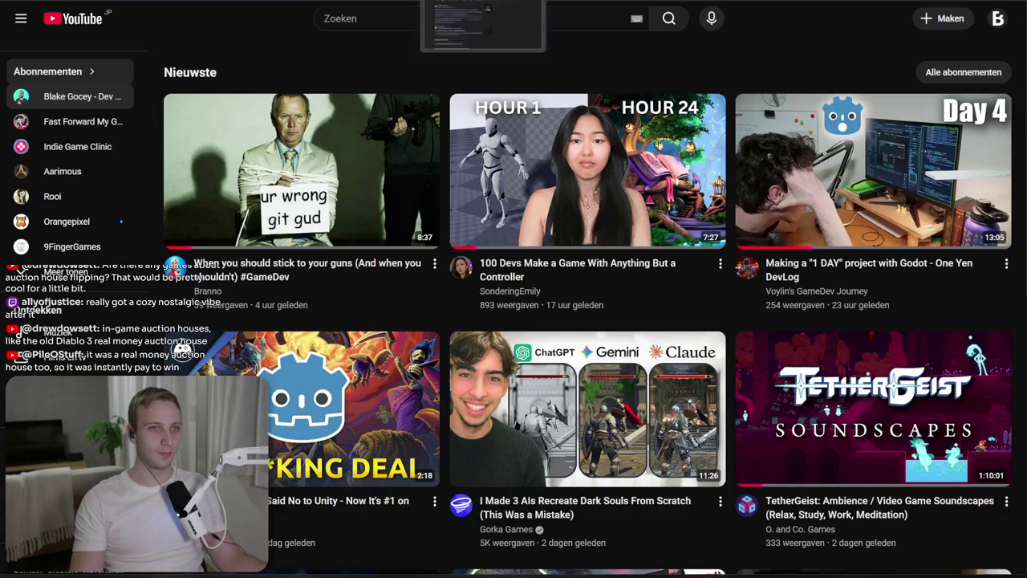
key("ctrl+shift+Tab")
key("alt+Tab")
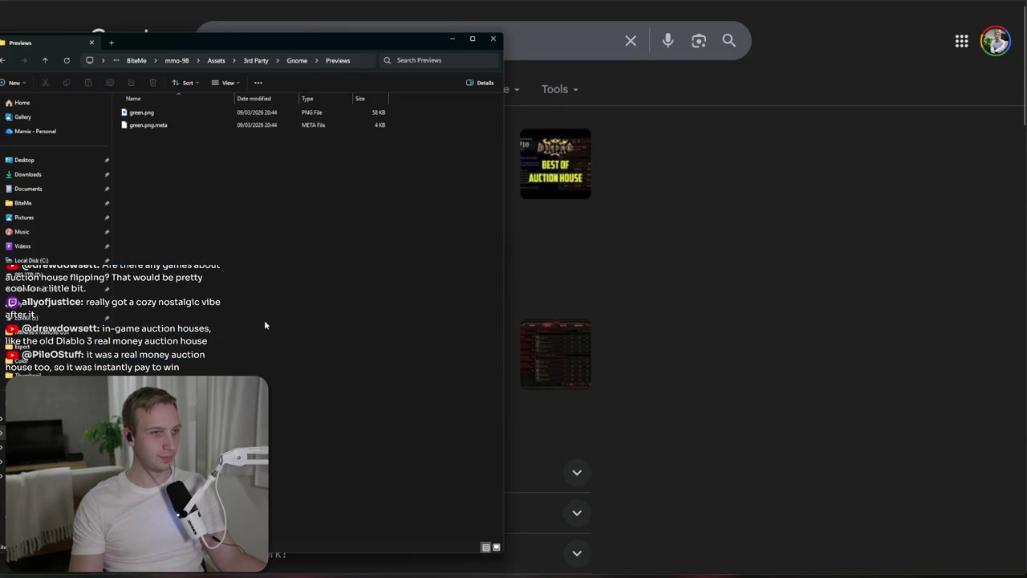
Step: Browse to BiteMe Data C > Trailers > MMO 98 > Export and select Next Fest Trailer.mp4
left_click(32, 333)
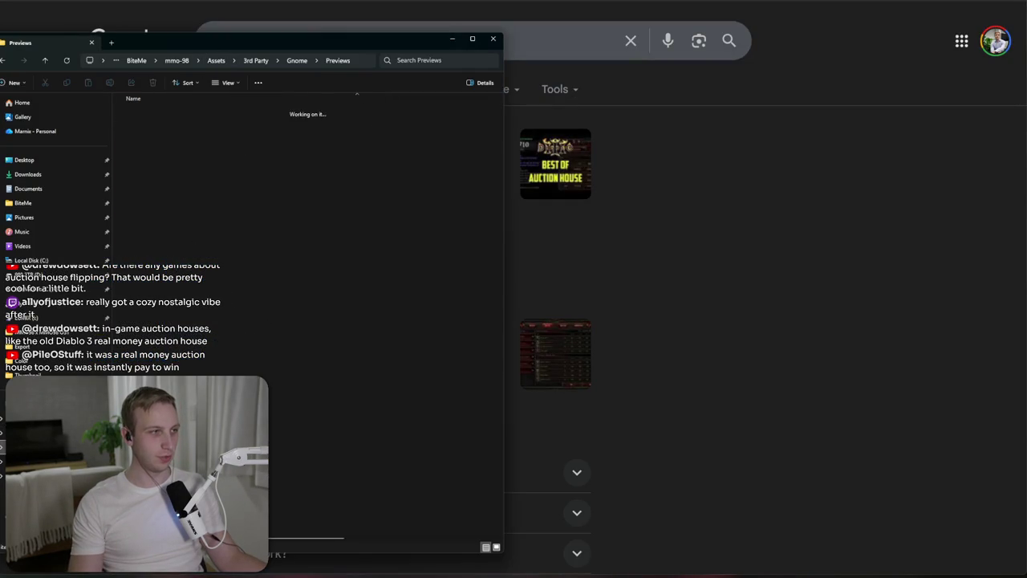
scroll(311, 378, "down", 15)
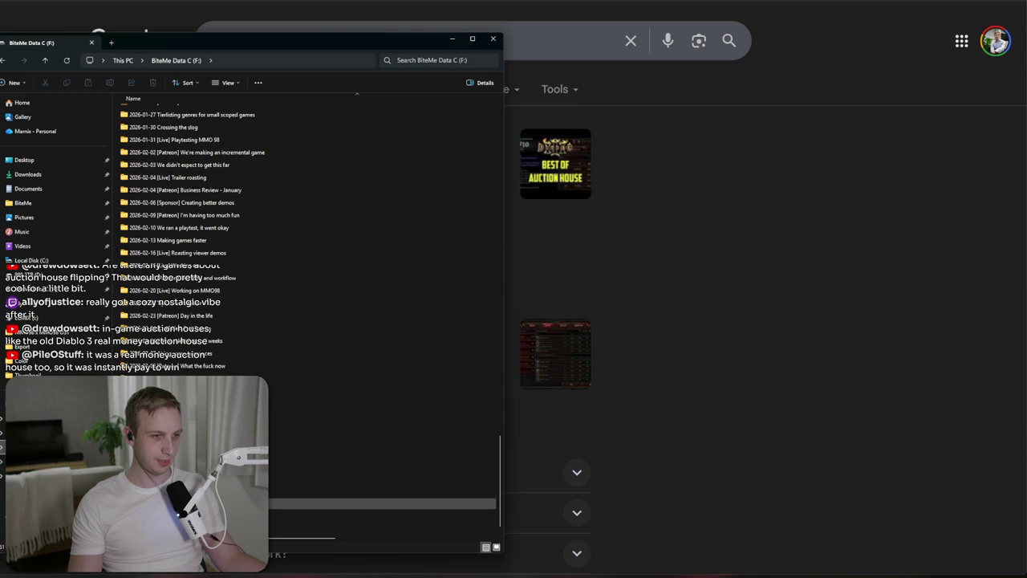
double_click(161, 529)
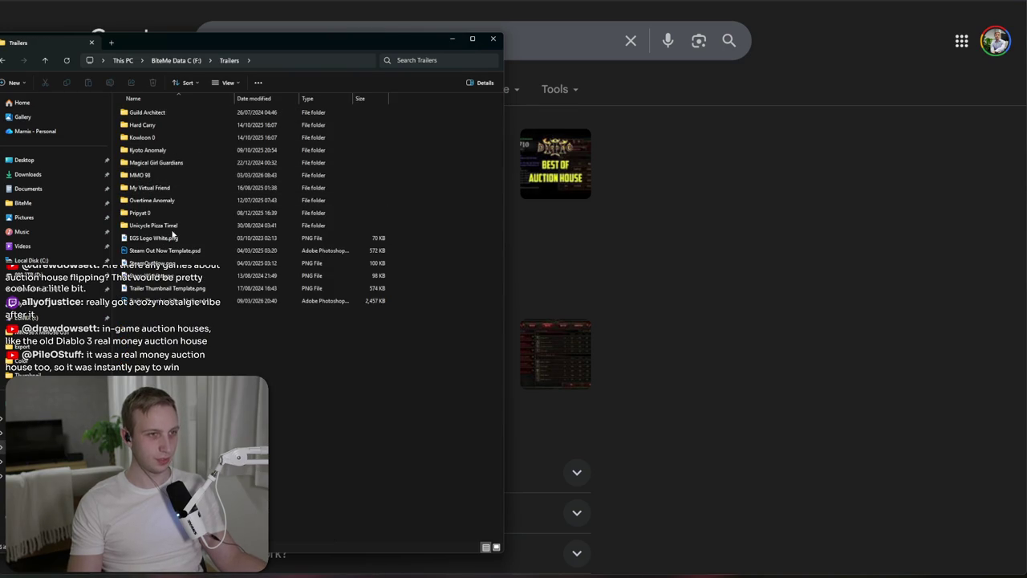
left_click(175, 173)
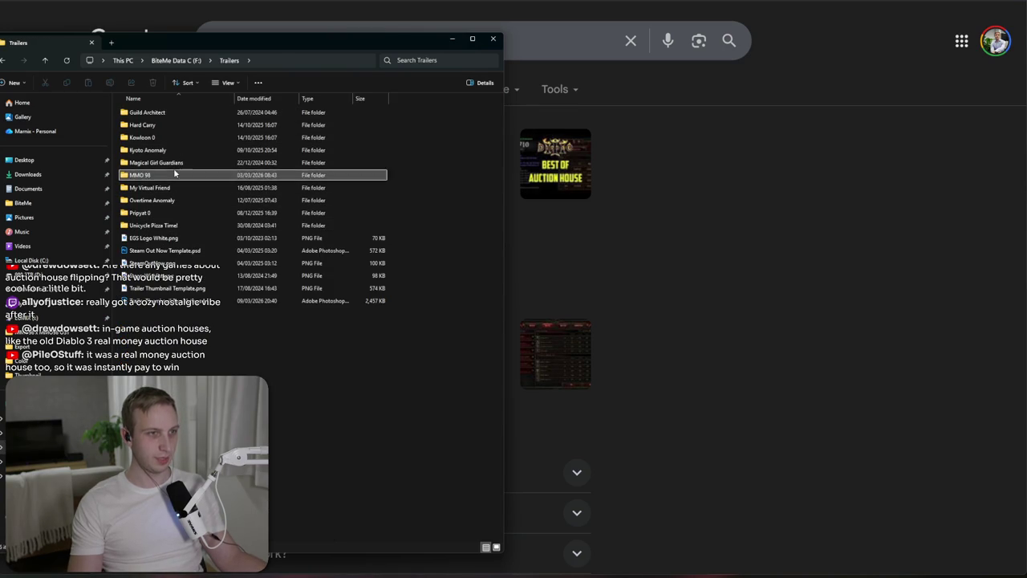
double_click(175, 173)
left_click_drag(281, 51, 502, 27)
double_click(405, 115)
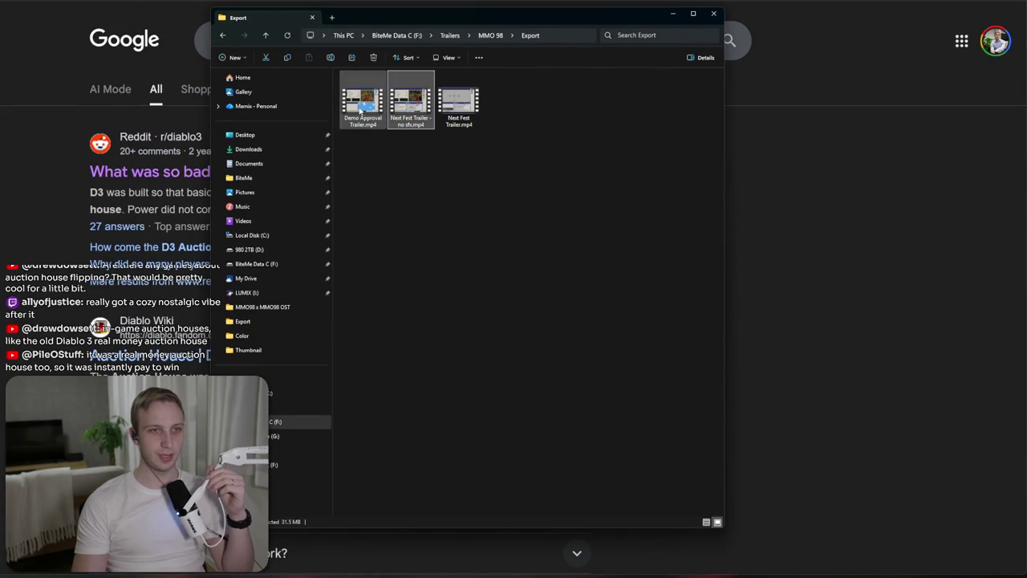
left_click(462, 107)
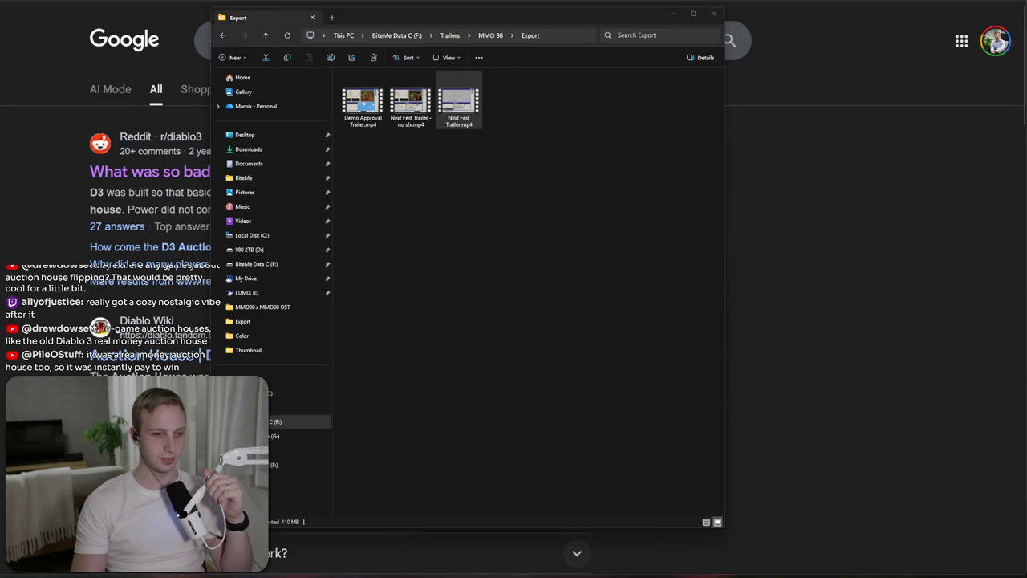
Step: Make Media Player fill the screen and raise the playback volume to 70
left_click_drag(562, 210, 518, 211)
right_click(518, 210)
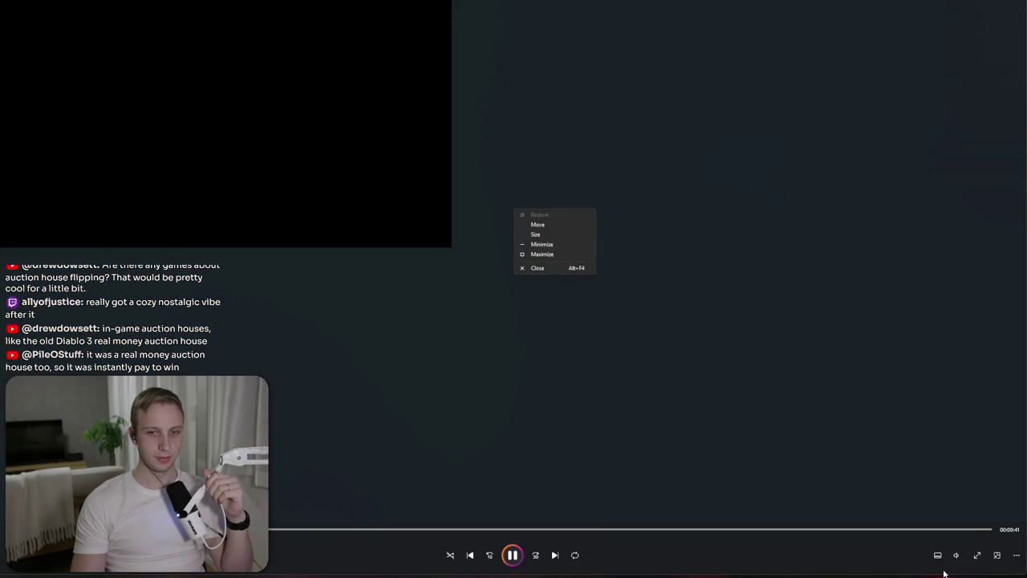
left_click(958, 565)
left_click(953, 554)
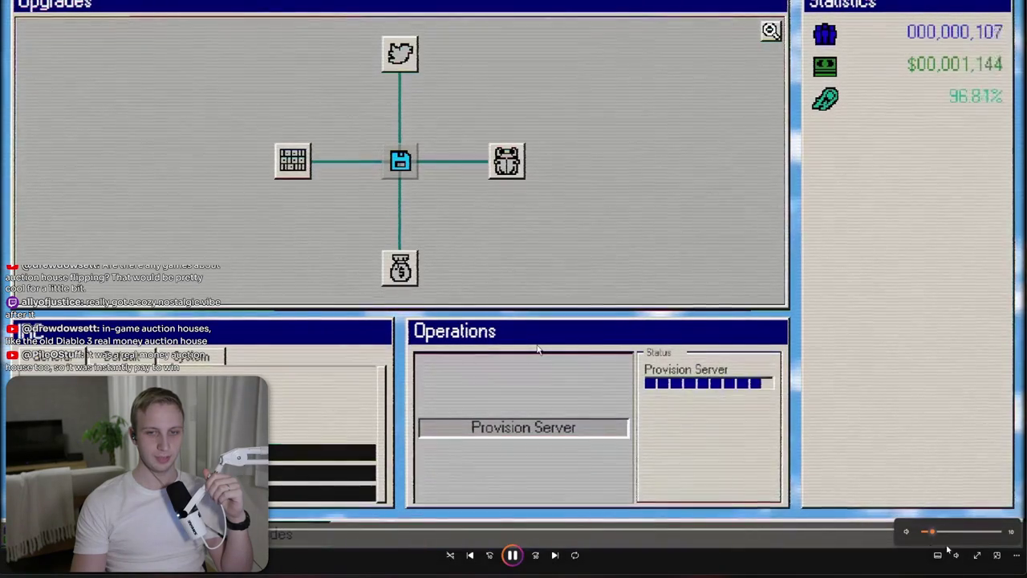
left_click(959, 531)
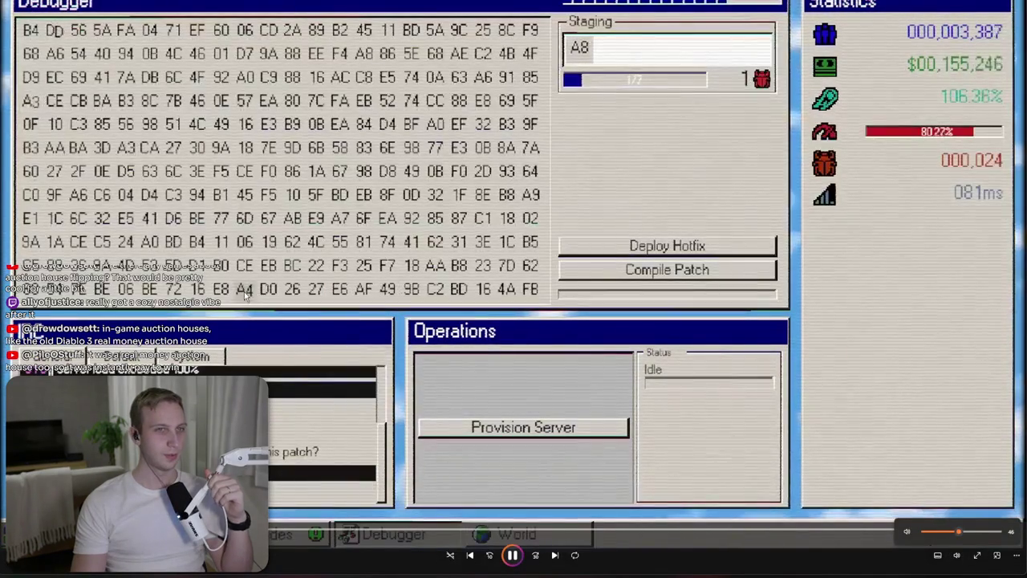
left_click_drag(959, 532, 978, 533)
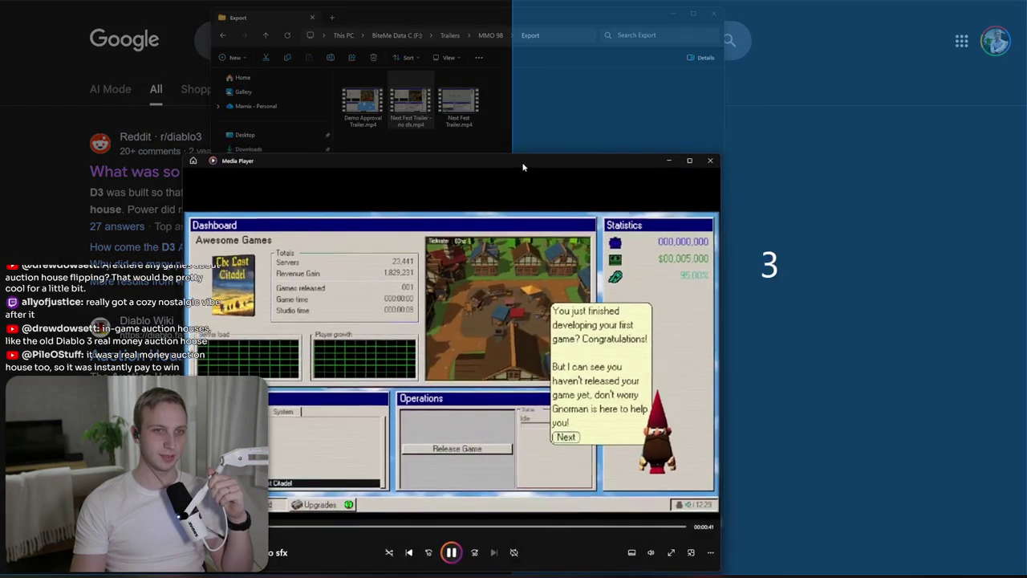
Step: Play the no-sfx Next Fest trailer, close the player, and select the Demo Approval Trailer
double_click(554, 159)
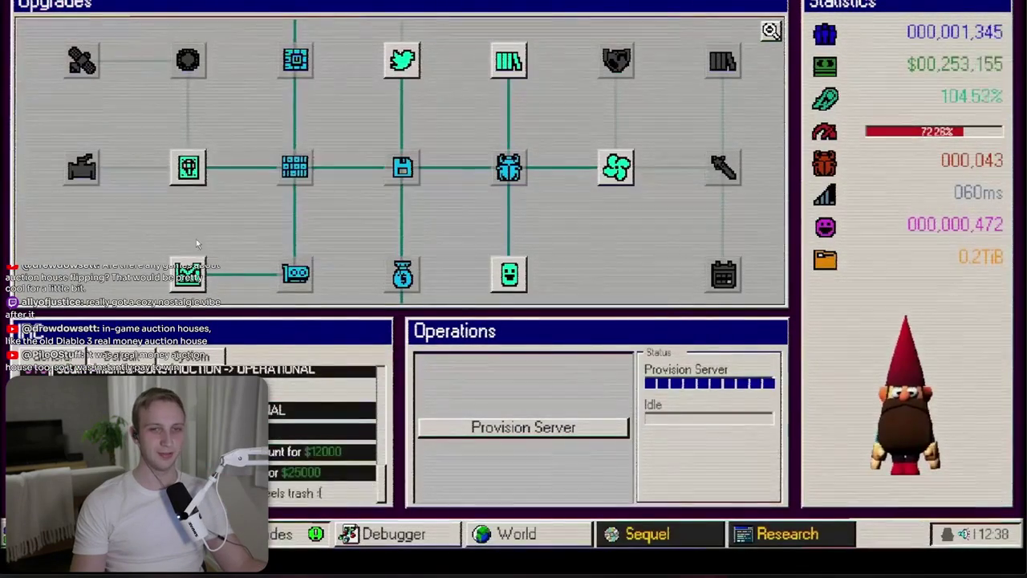
key("alt+F4")
left_click(365, 110)
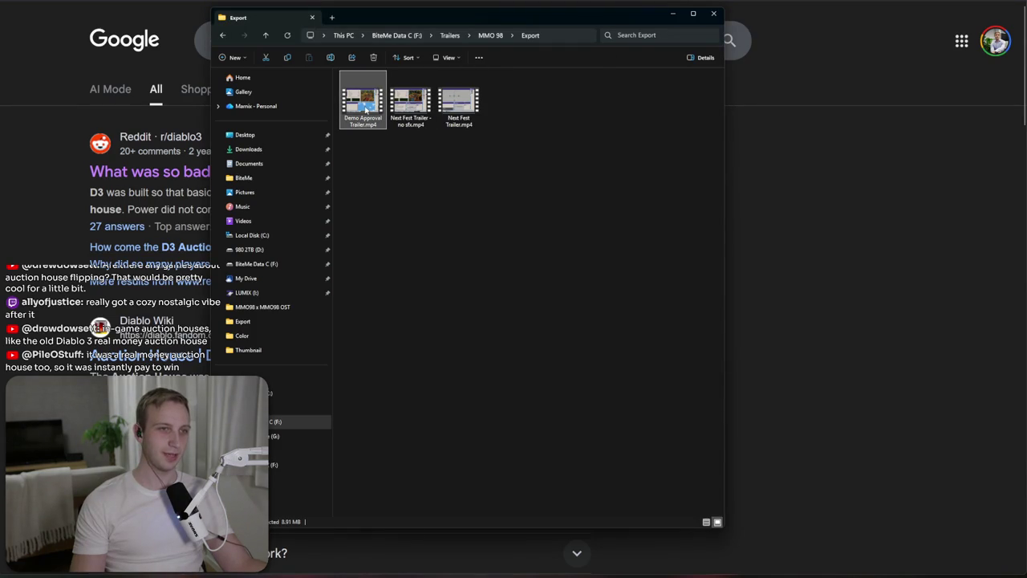
Step: Play Demo Approval Trailer.mp4 fullscreen in Media Player, pausing and resuming it
double_click(365, 110)
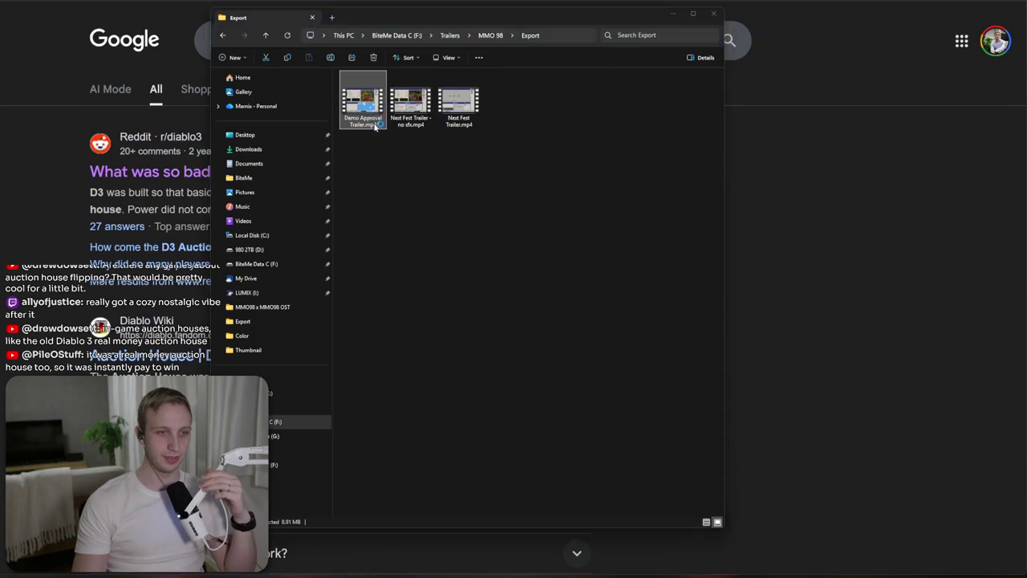
mouse_move(526, 151)
left_mouse_down()
mouse_move(549, 161)
mouse_move(513, 166)
left_mouse_up()
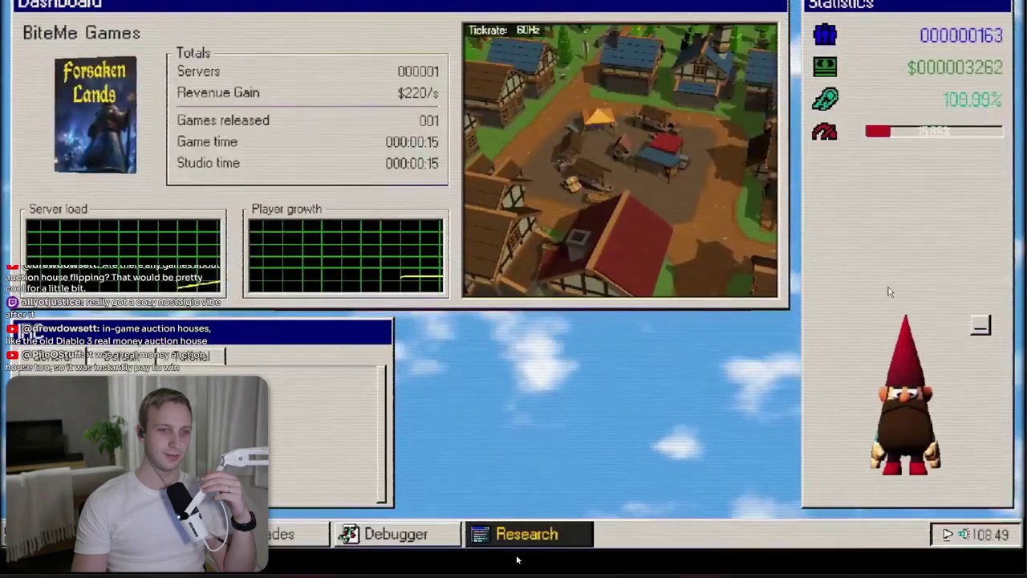
left_click(513, 550)
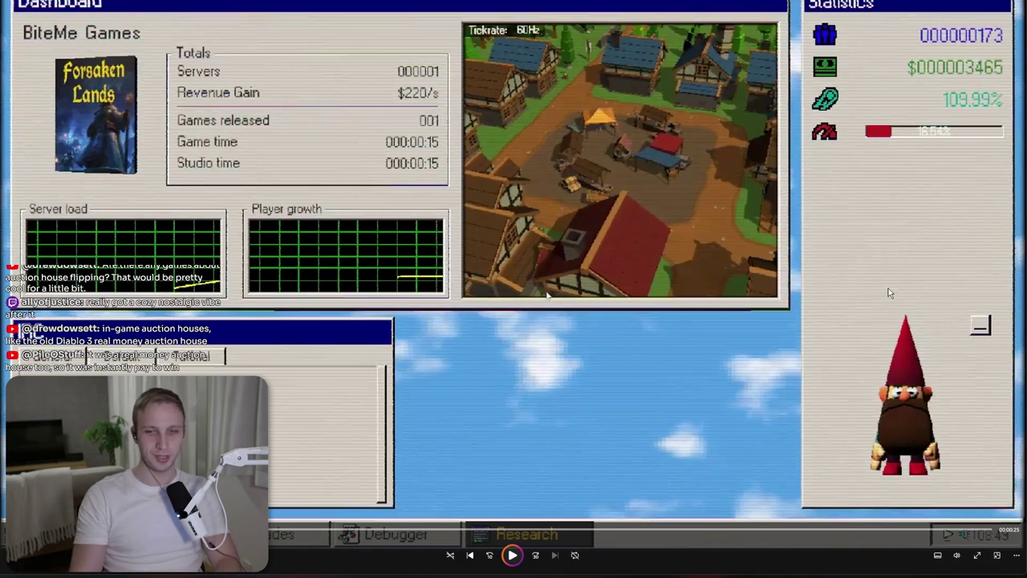
left_click(512, 557)
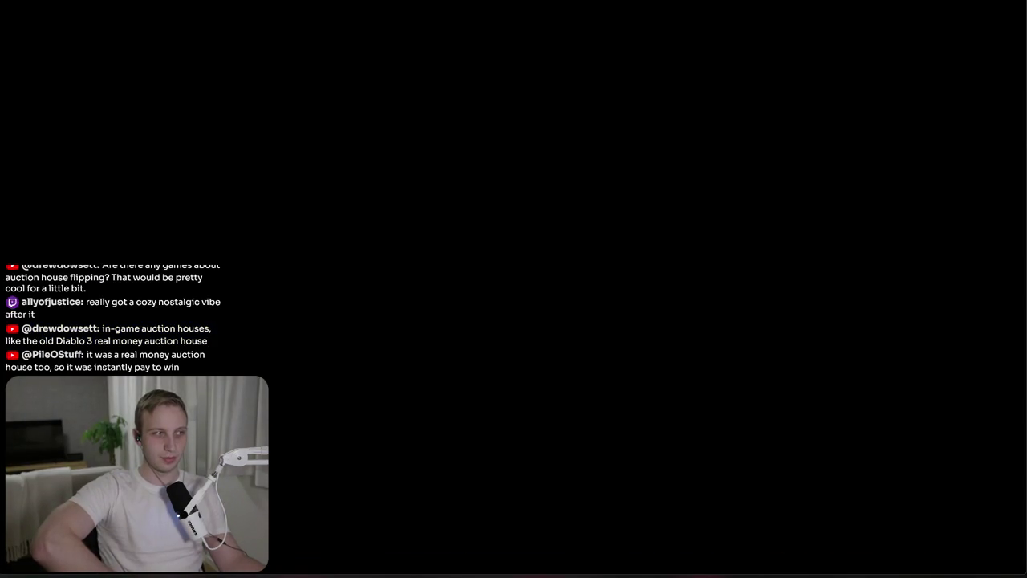
Step: Seek back in the trailer, close the player and return to the MMO 98 folder
mouse_move(746, 269)
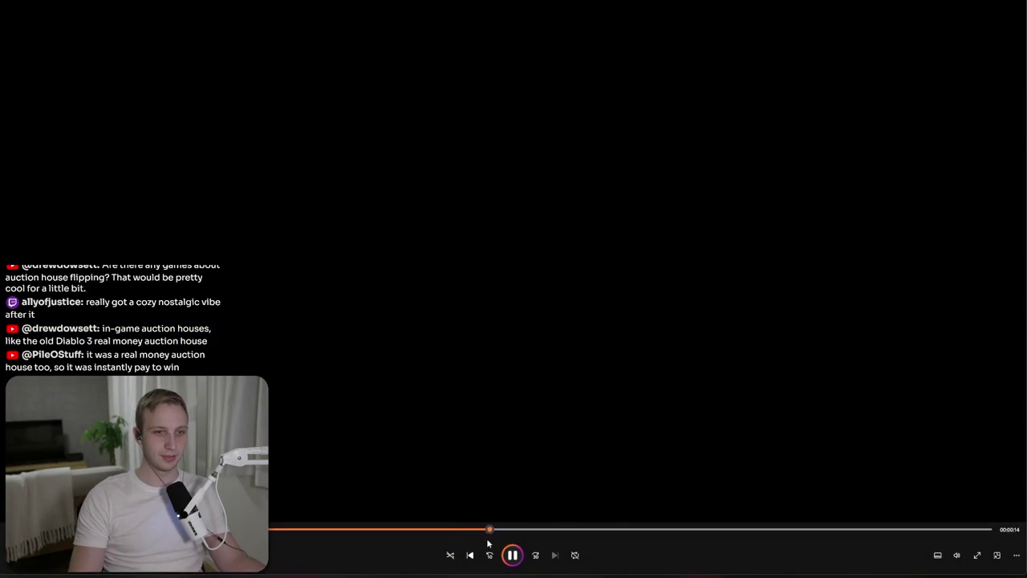
left_click(746, 529)
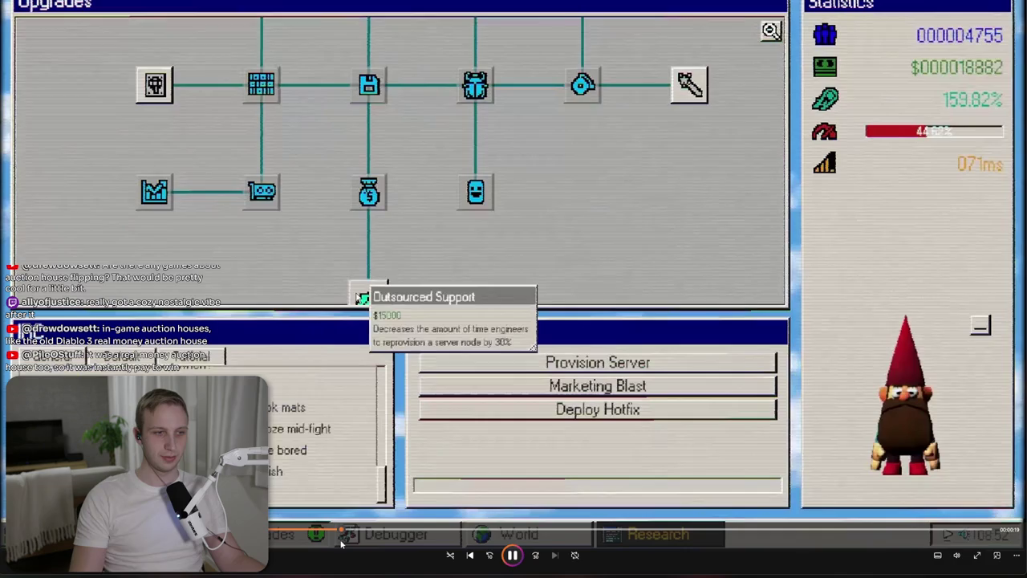
left_click(383, 530)
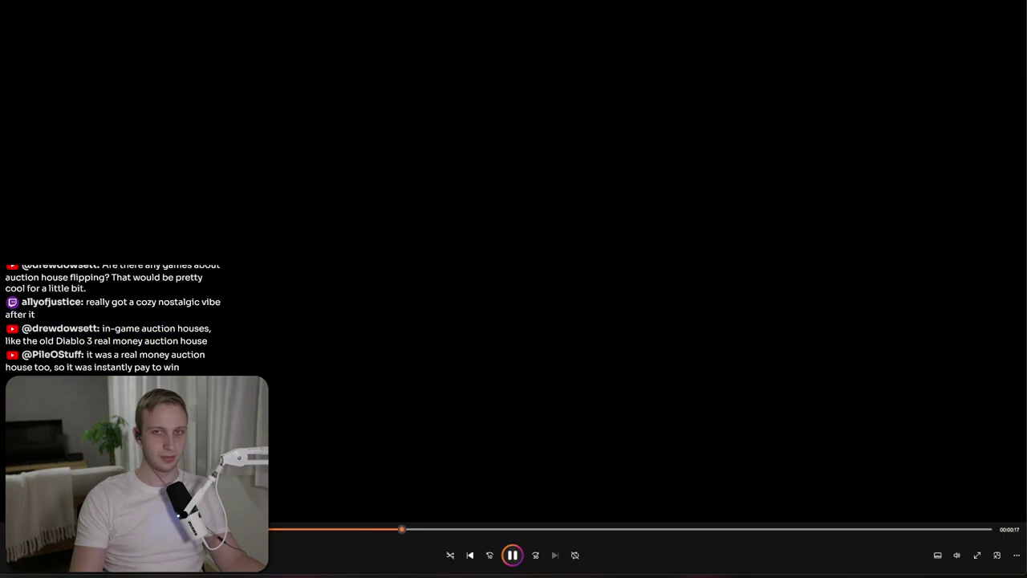
key("alt+F4")
left_click(489, 37)
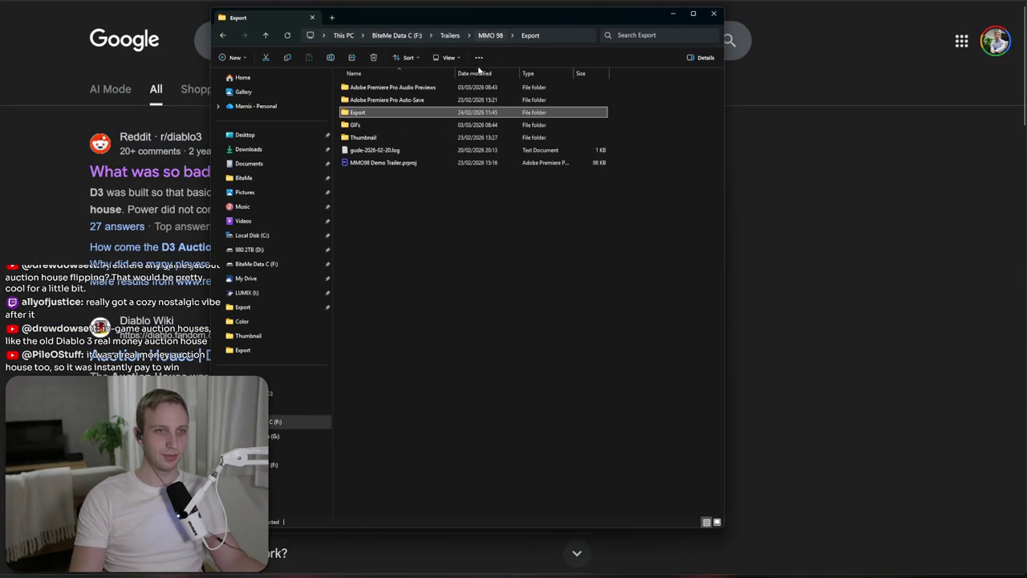
Step: Go via Trailers into MMO 98 and open MMO98 Demo Trailer.prproj in Premiere Pro
left_click(452, 36)
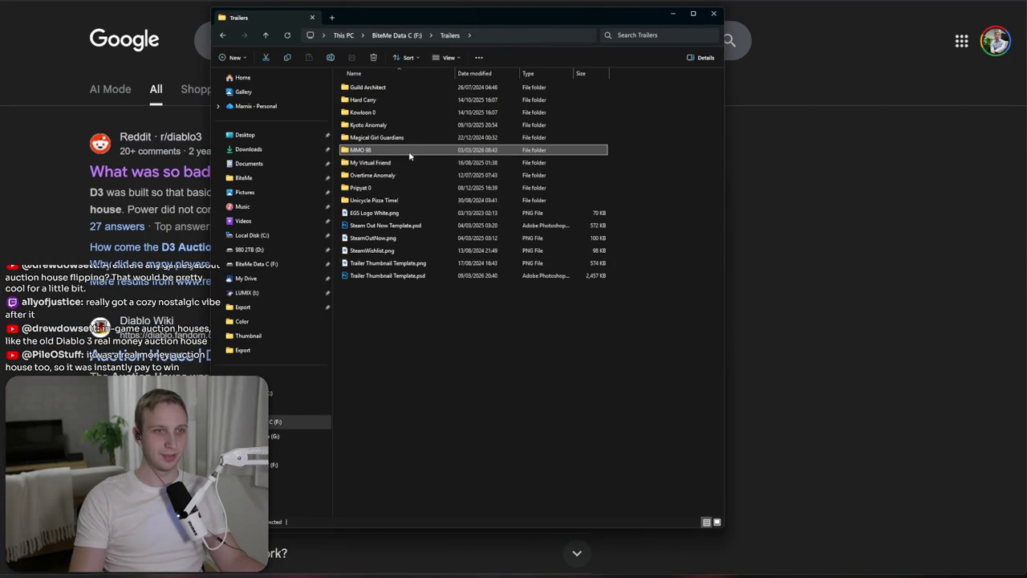
double_click(416, 160)
double_click(421, 164)
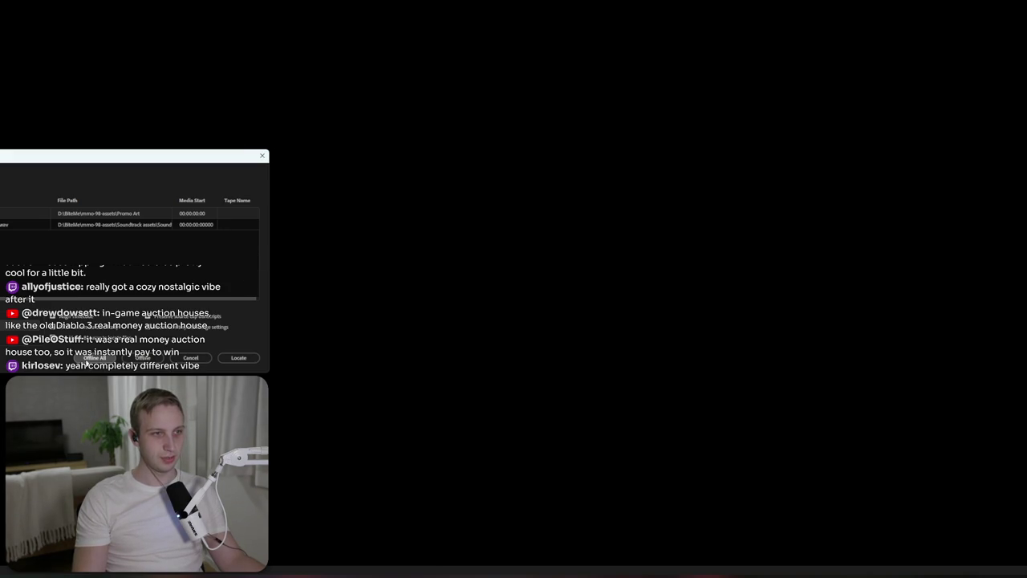
Step: Start locating the missing logo.png and browse the Locate File dialog into the mmo-98 folder
left_click(238, 358)
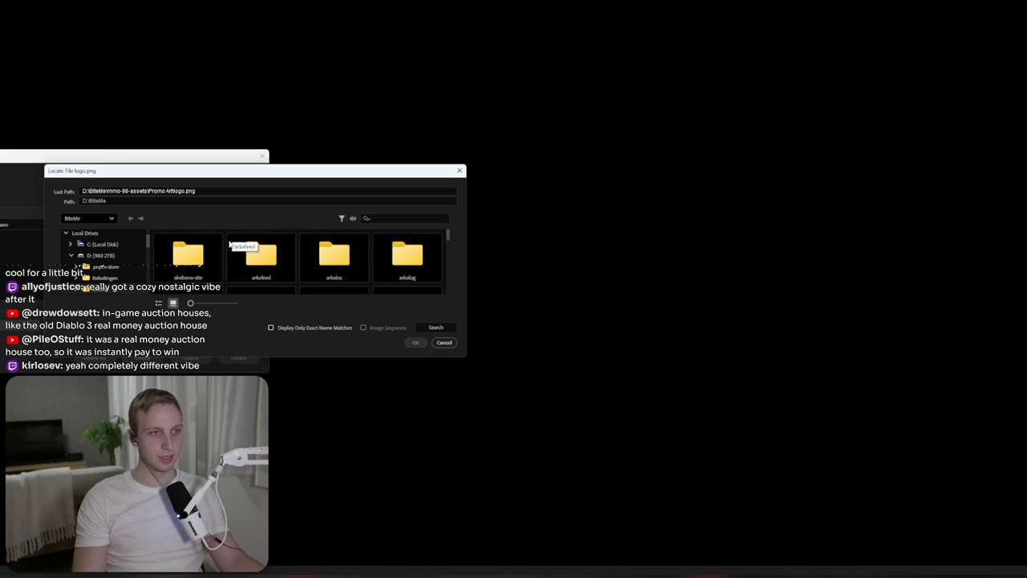
scroll(262, 258, "down", 2)
scroll(262, 259, "down", 10)
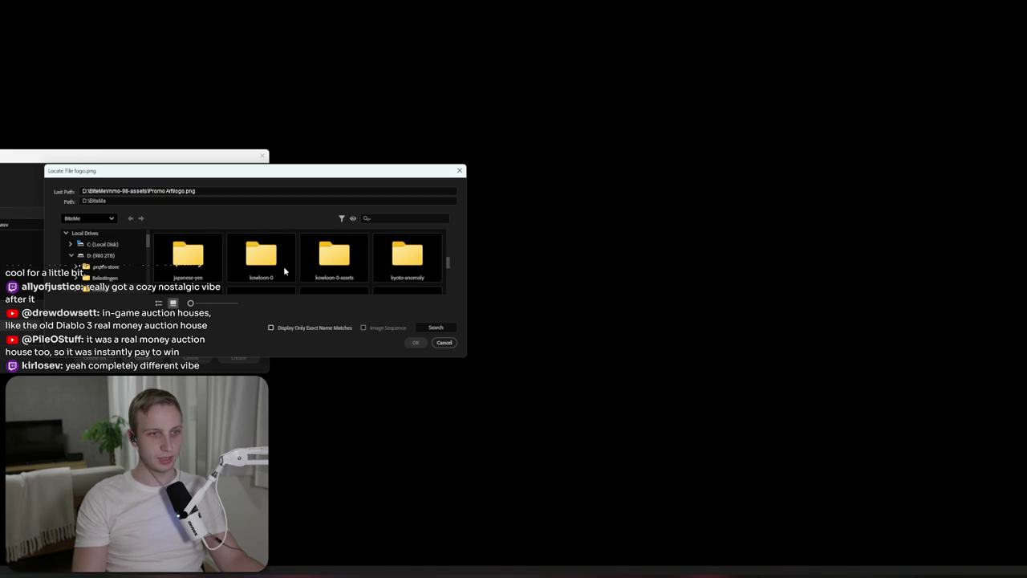
left_click_drag(325, 358, 337, 522)
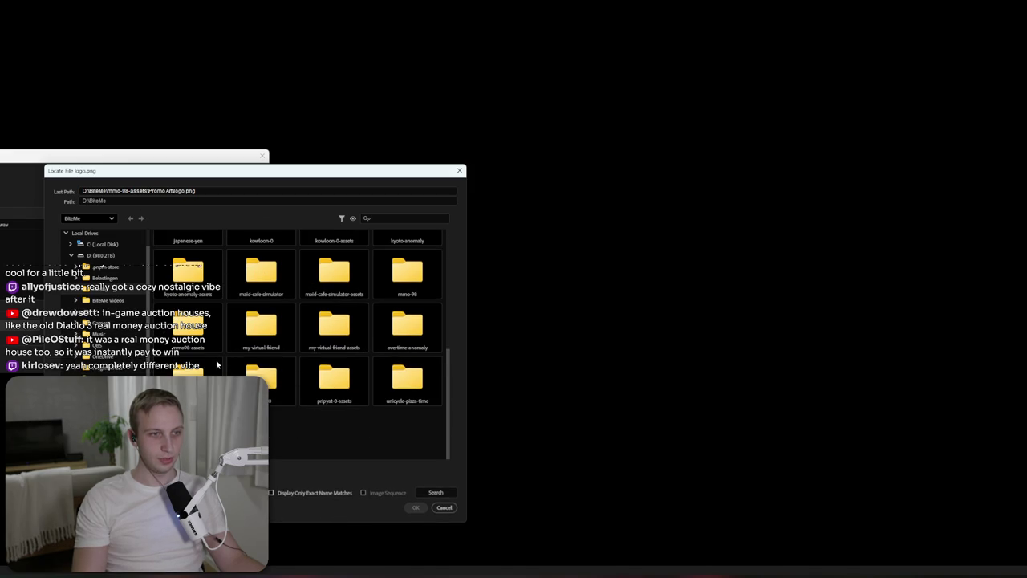
double_click(407, 373)
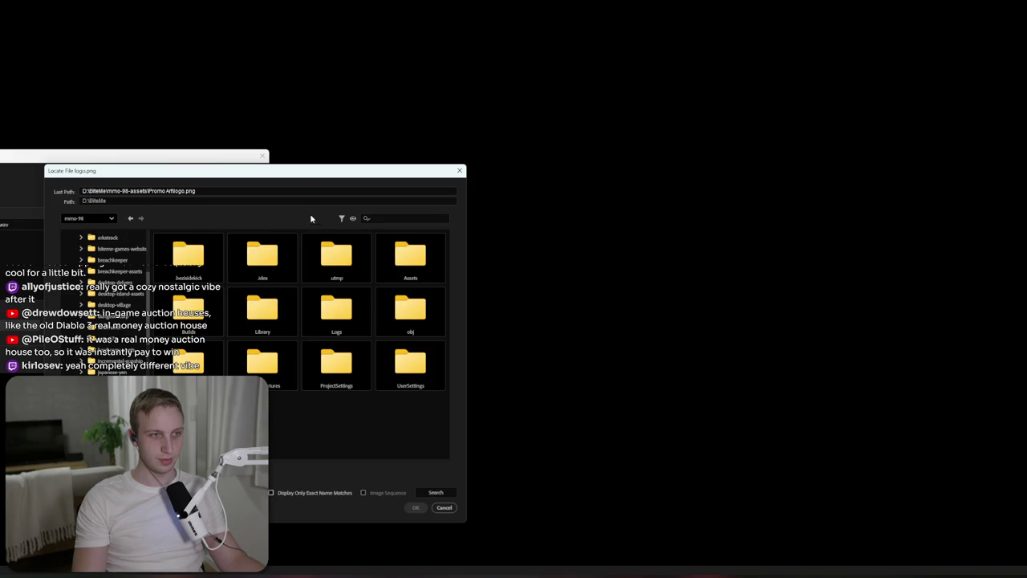
left_click_drag(295, 173, 482, 167)
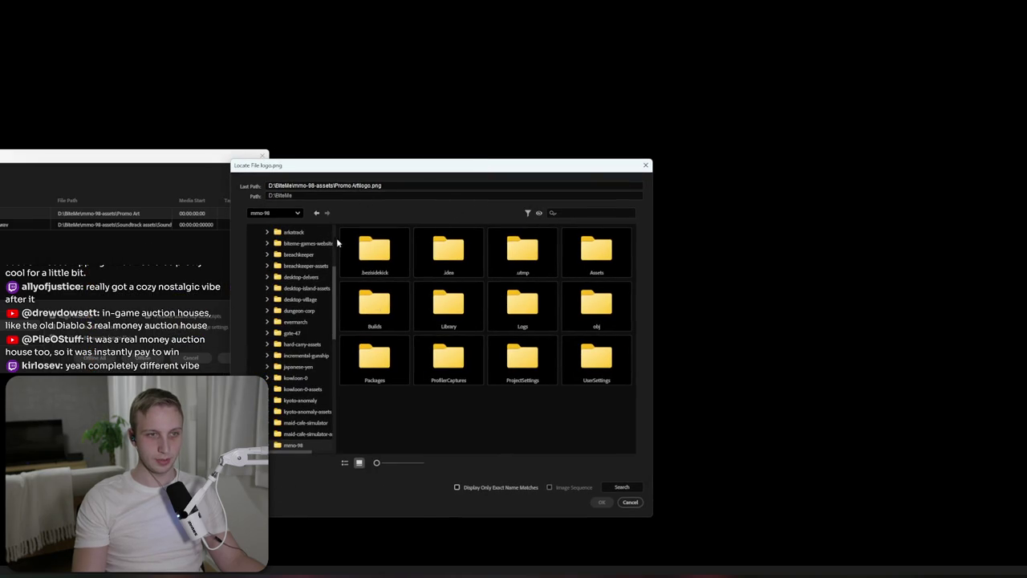
Step: Relink logo.png to the file in BiteMe\mmo98-assets\Promo Art
left_click(316, 213)
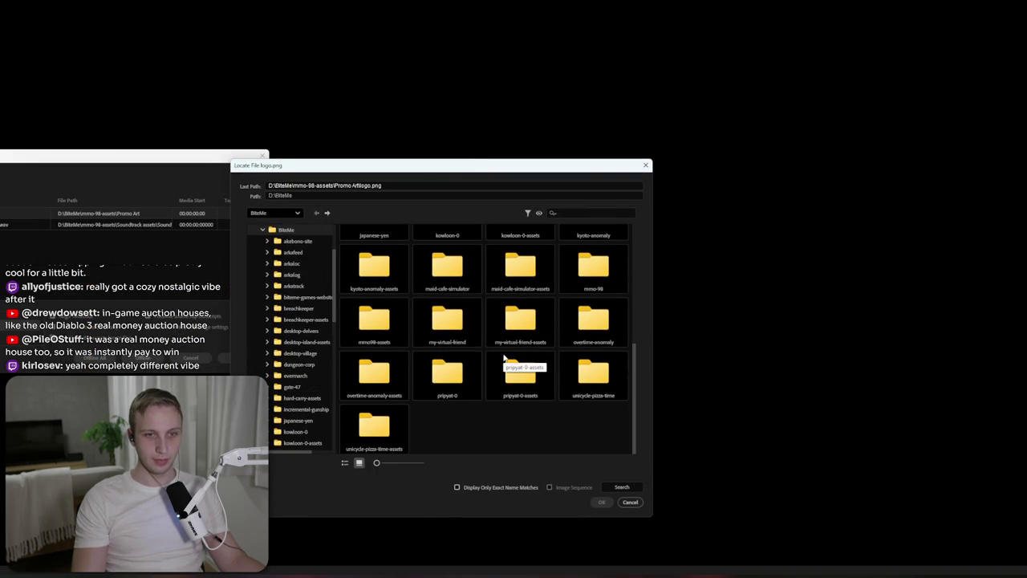
scroll(504, 358, "up", 2)
double_click(381, 377)
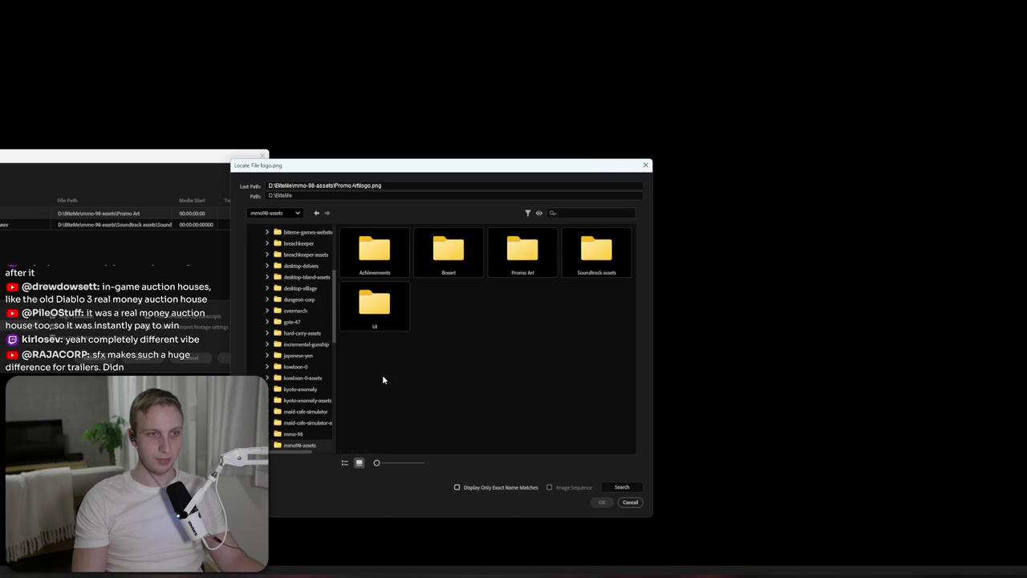
double_click(522, 249)
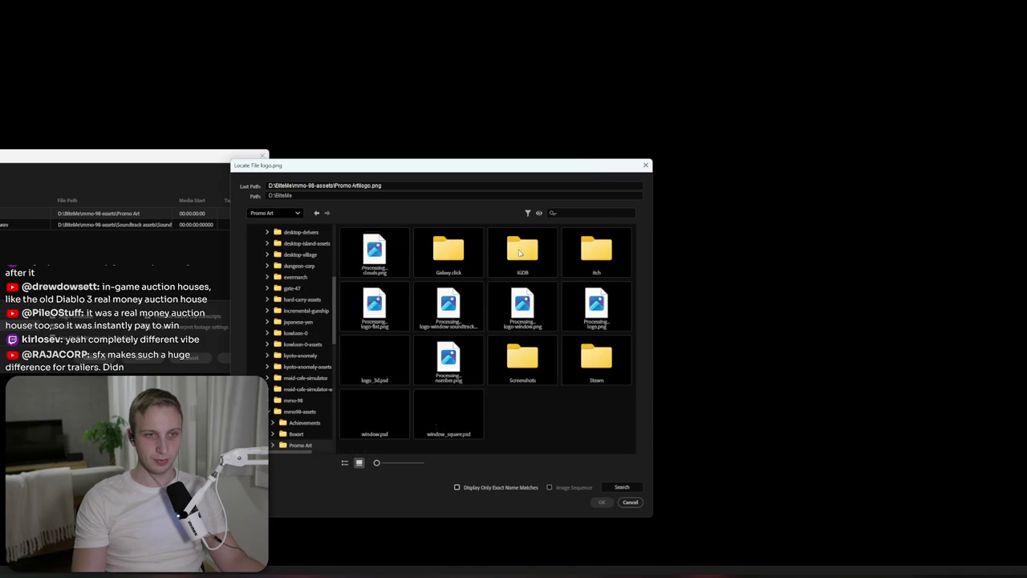
left_click(575, 307)
left_click(602, 502)
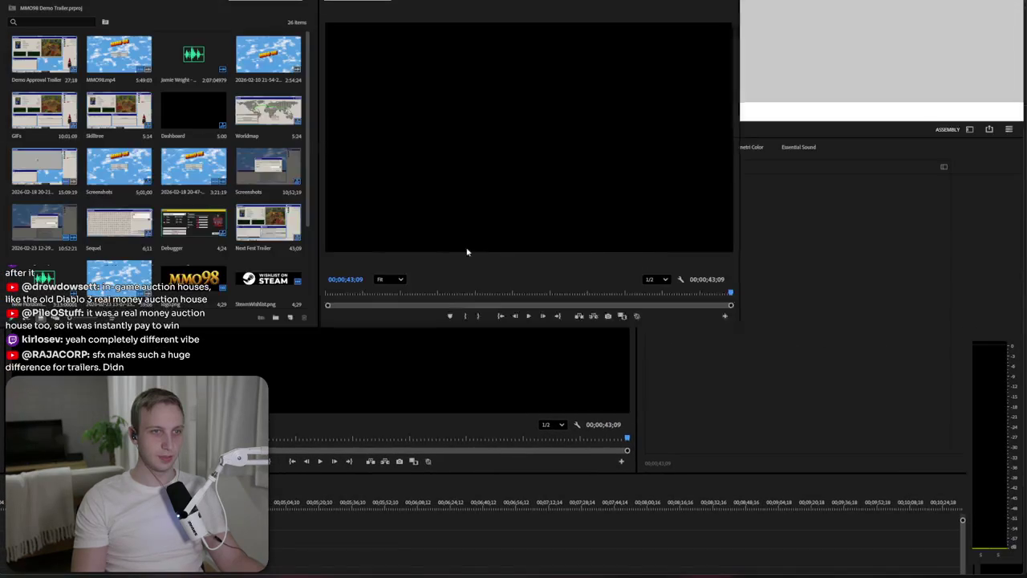
Step: Open the Demo Approval Trailer sequence and zoom its timeline in on the clips
scroll(170, 238, "down", 3)
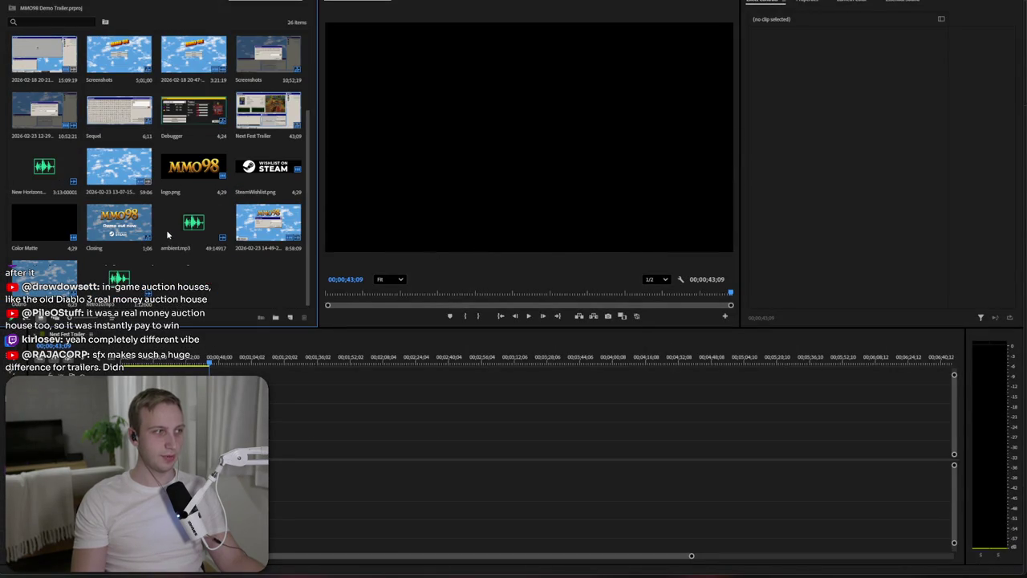
scroll(157, 185, "up", 3)
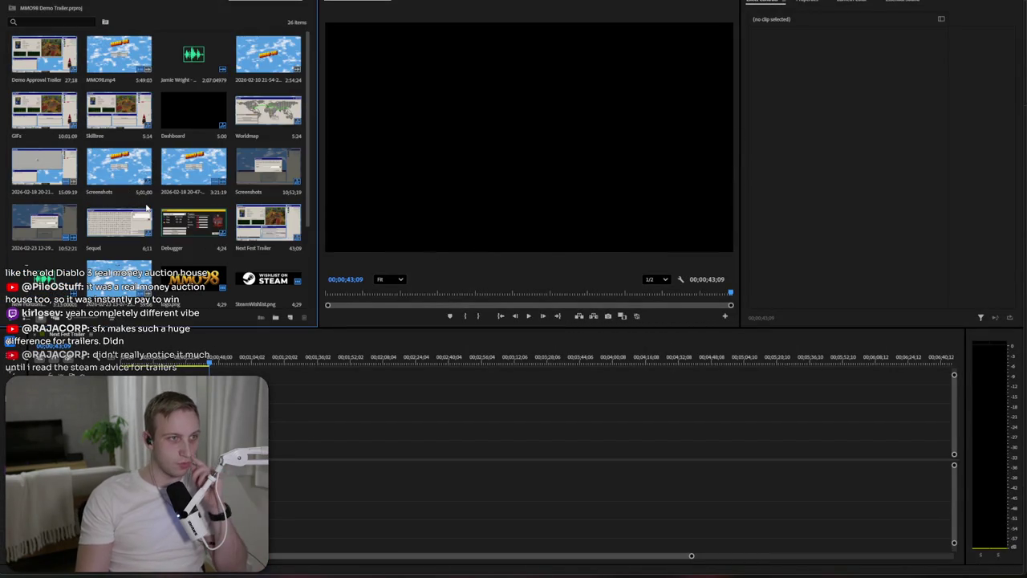
double_click(30, 63)
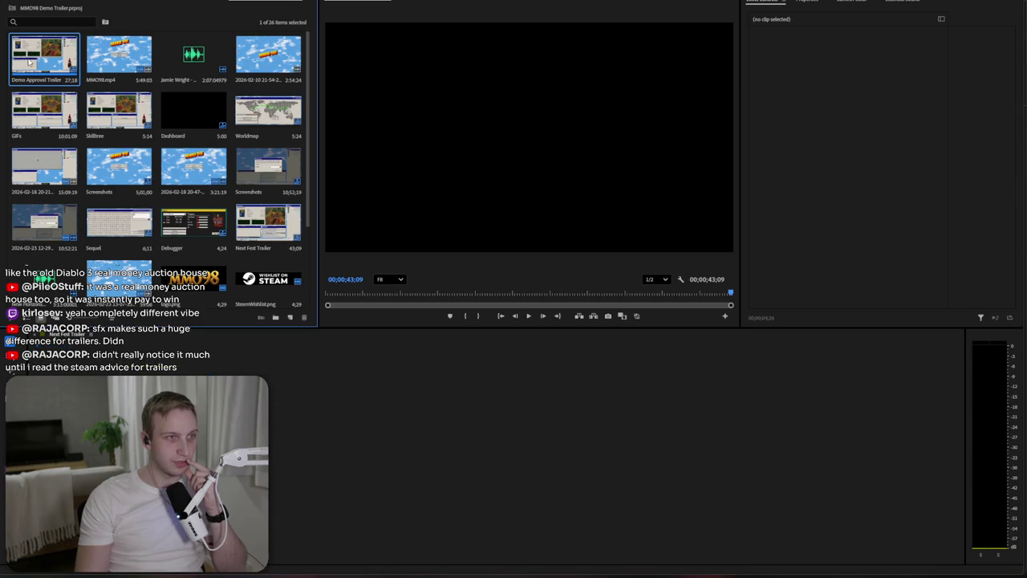
left_click_drag(680, 555, 240, 555)
left_click(234, 358)
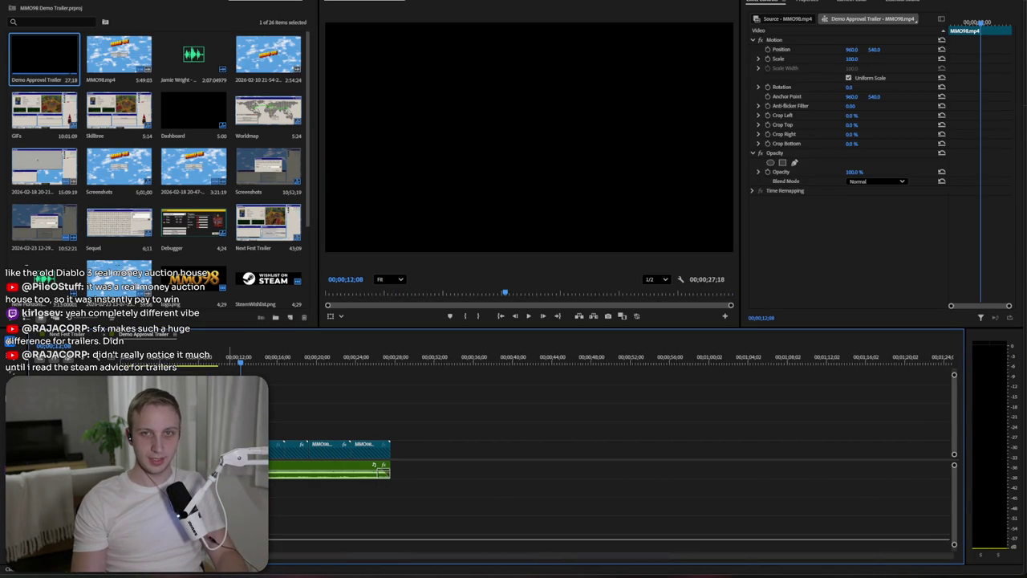
Step: Load the second MMO98 clip into the source monitor, scrub to about 13 seconds, and play it briefly
left_click(301, 450)
left_click(384, 451)
double_click(386, 454)
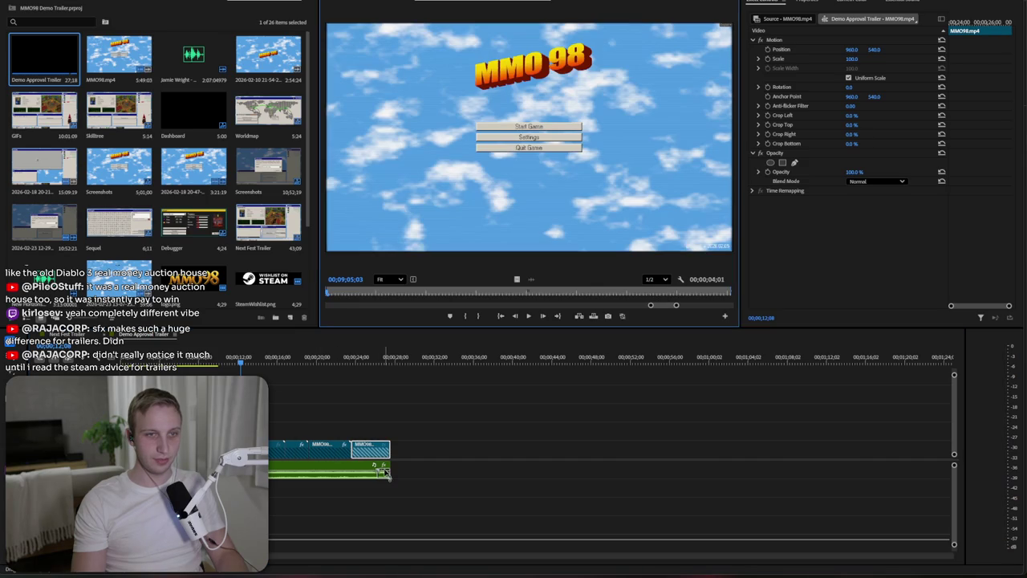
left_click(337, 358)
left_click_drag(337, 358, 248, 361)
key("f")
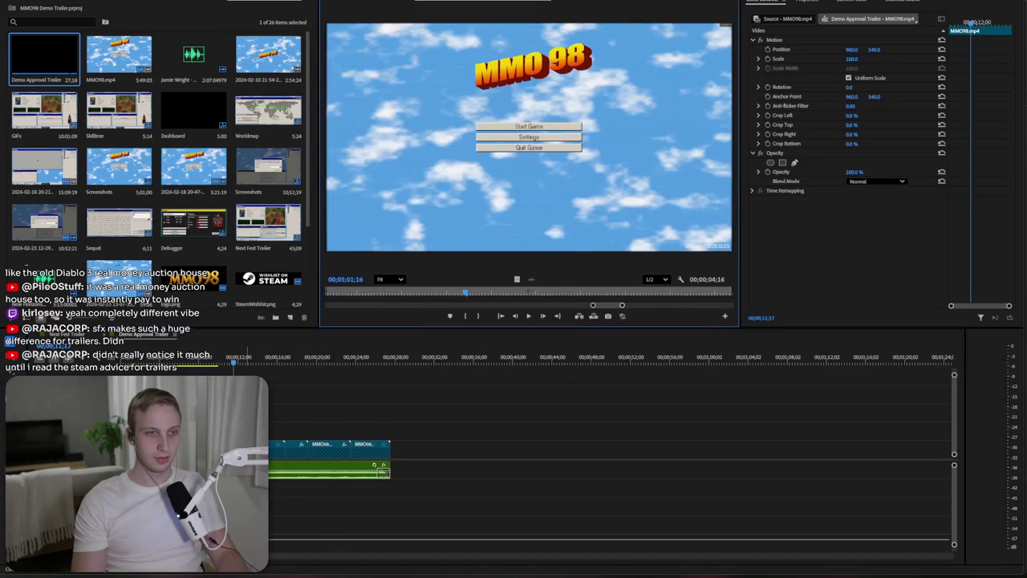
key("space")
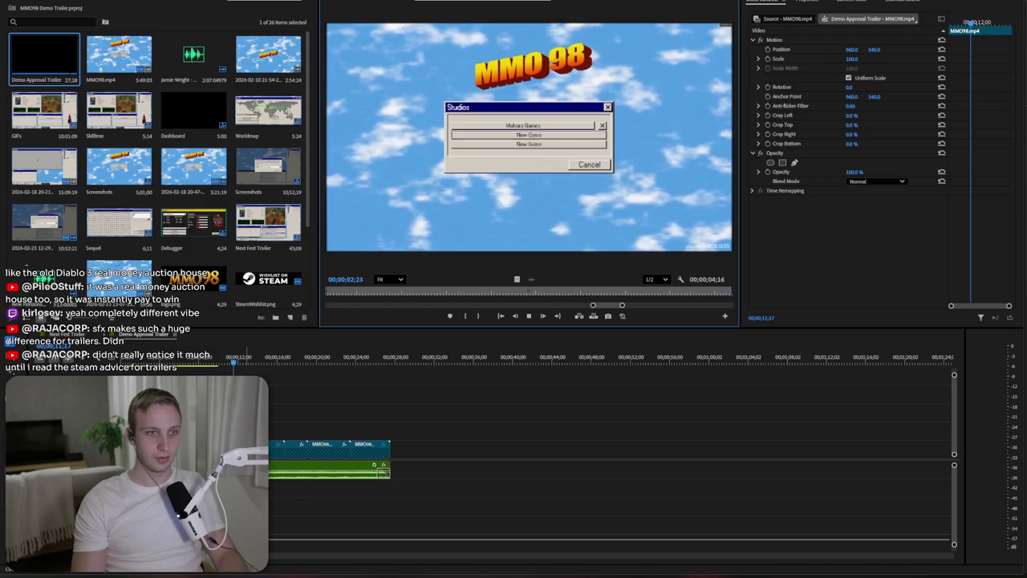
key("space")
key("alt+Tab")
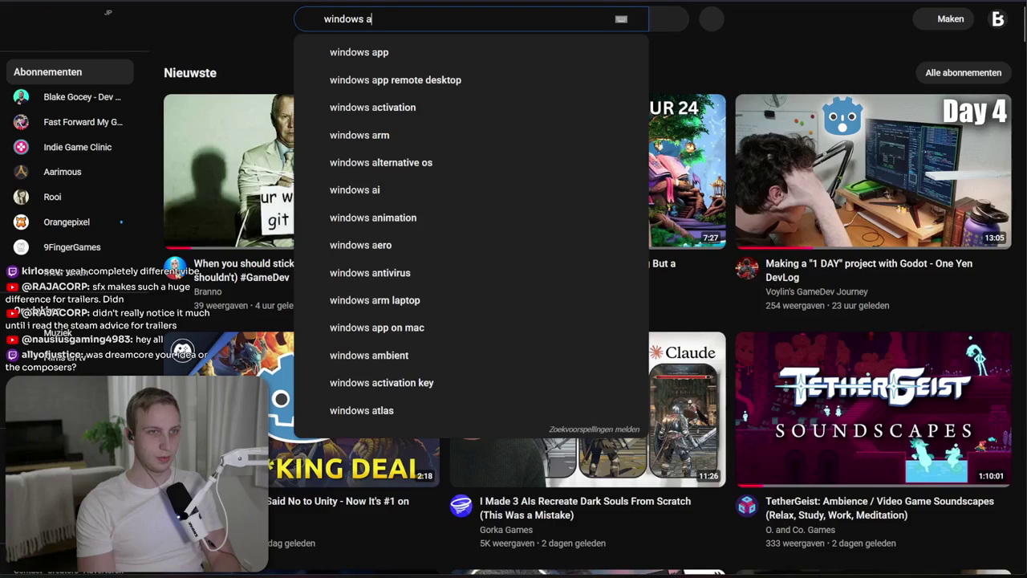
Step: Search YouTube for 'windows 98 music soundscape' and briefly play the Windows 98 Dreamcore Retro Ambient video
key("BackSpace")
key("BackSpace")
key("Down")
key("Return")
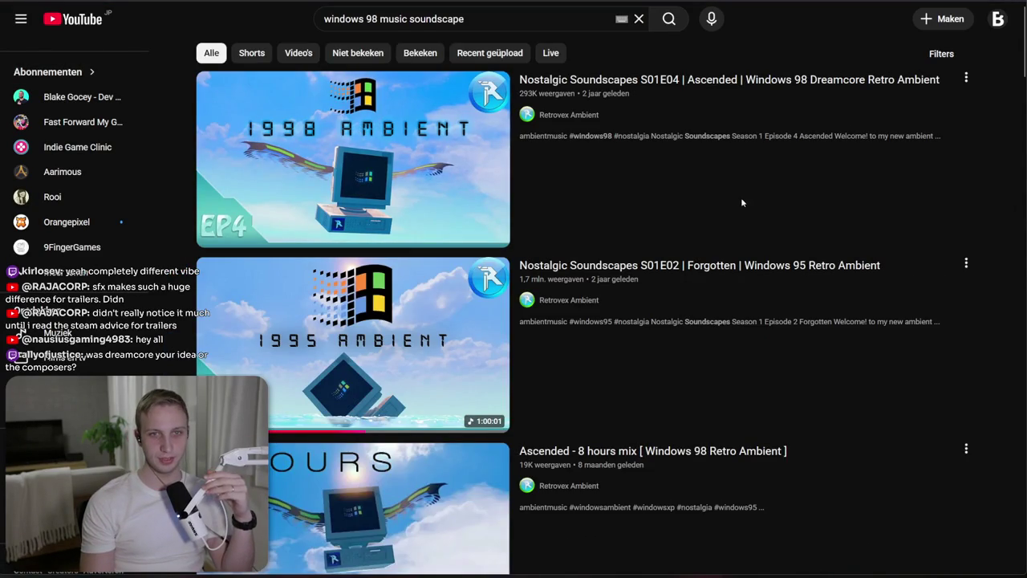
left_click(424, 175)
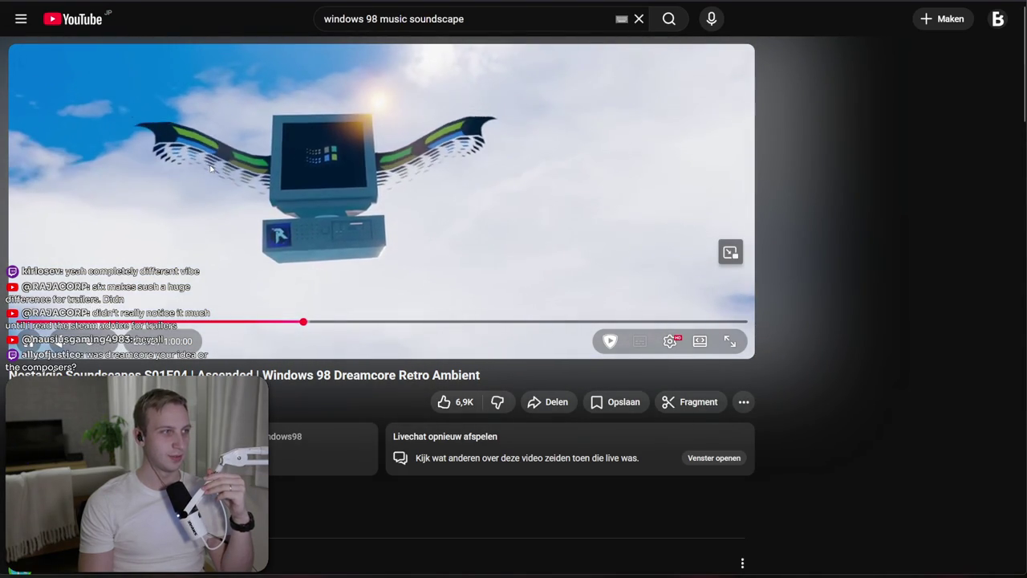
left_click(210, 164)
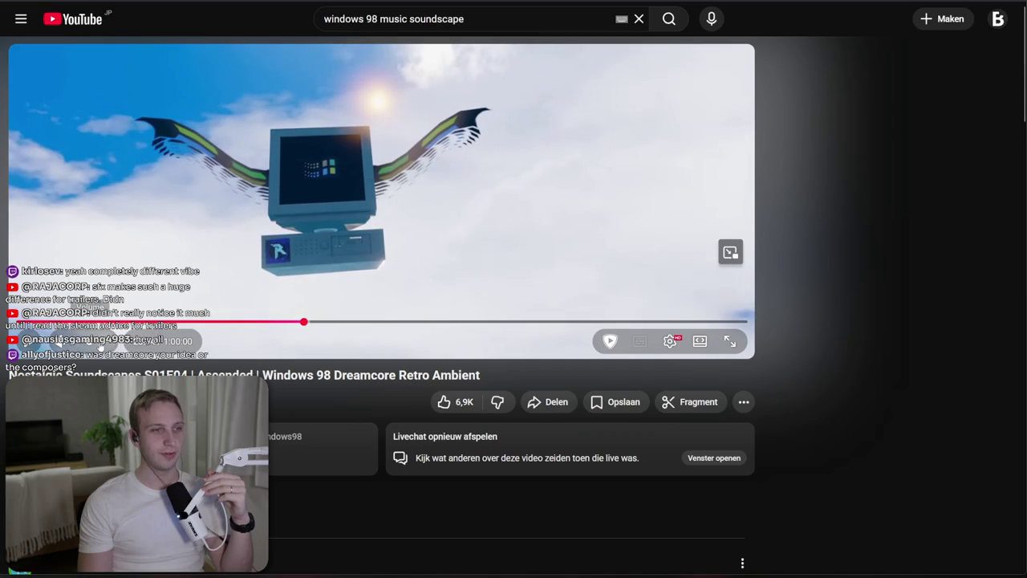
Step: Return to the soundscape search results, scroll through them, and open a new tab
scroll(323, 396, "down", 3)
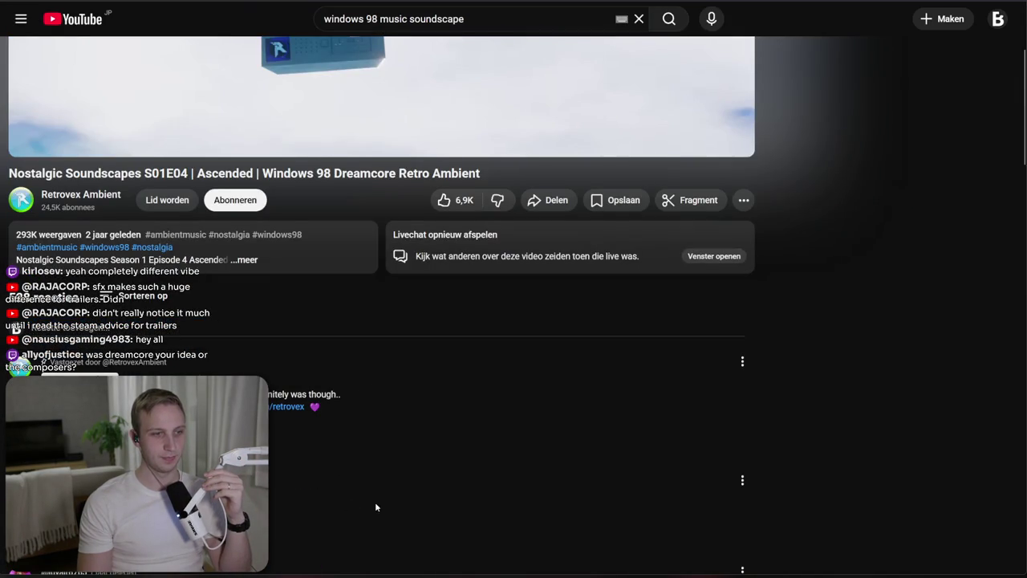
scroll(375, 503, "up", 3)
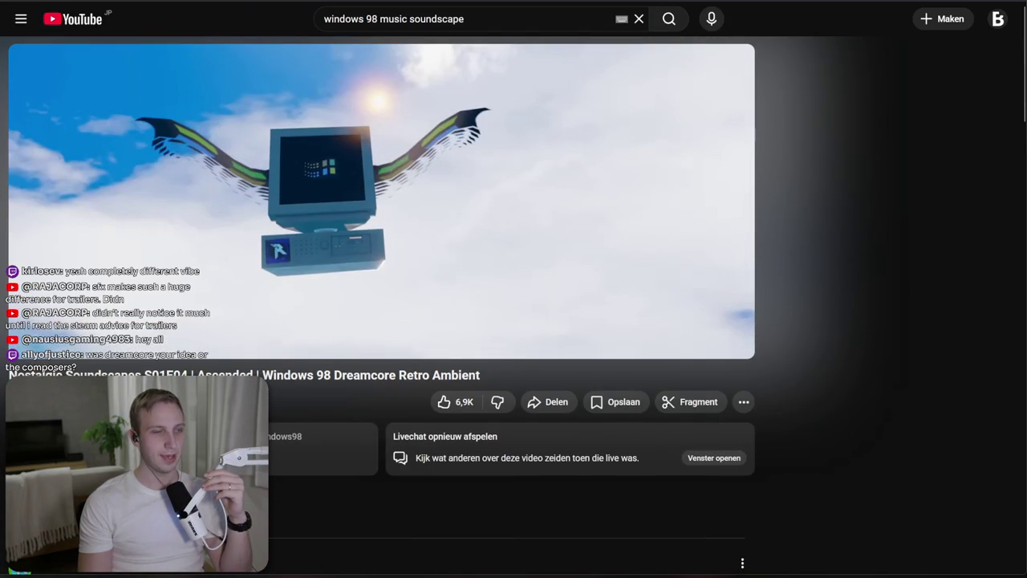
key("alt+Left")
scroll(573, 100, "down", 1)
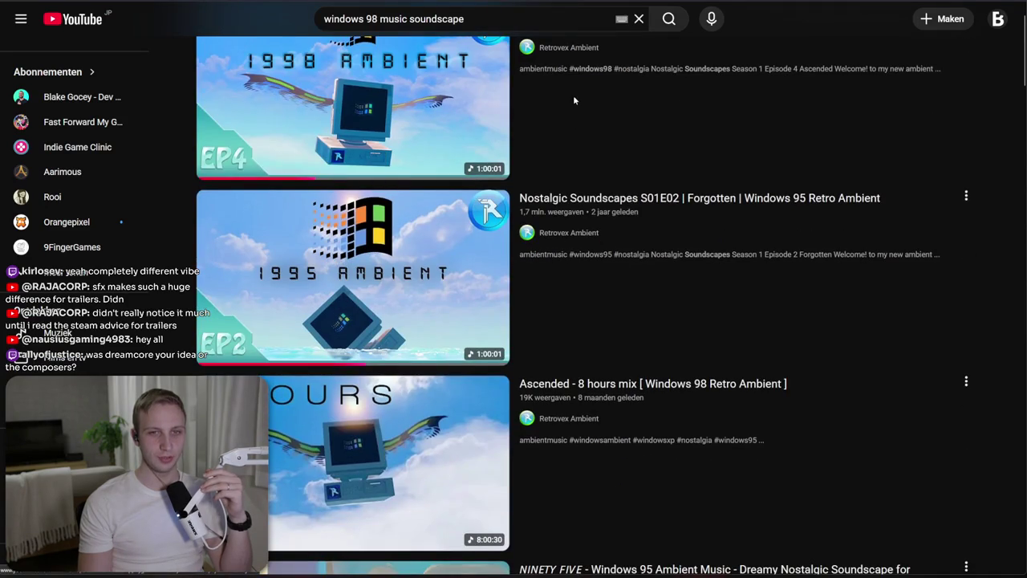
mouse_move(469, 140)
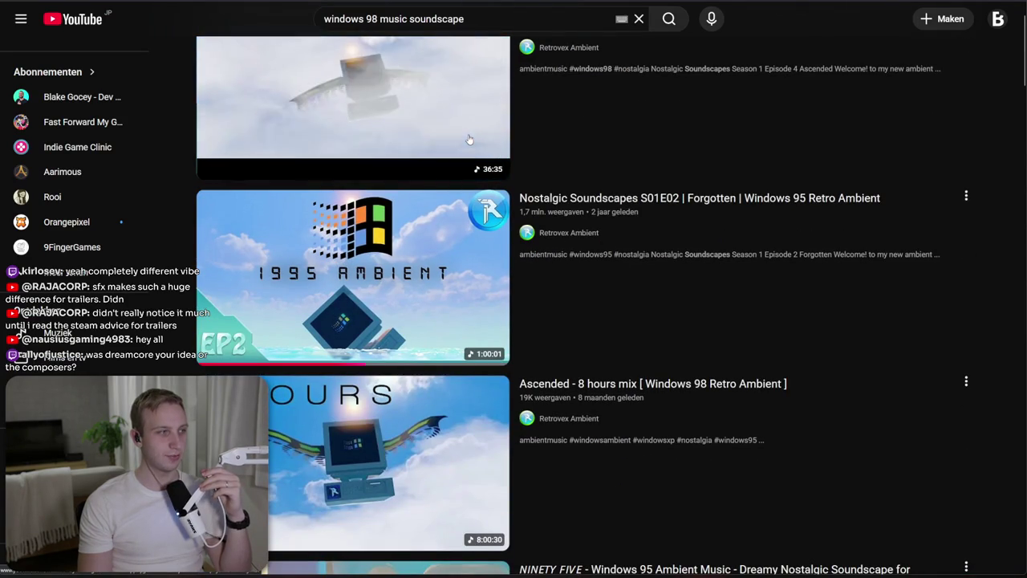
scroll(187, 321, "down", 2)
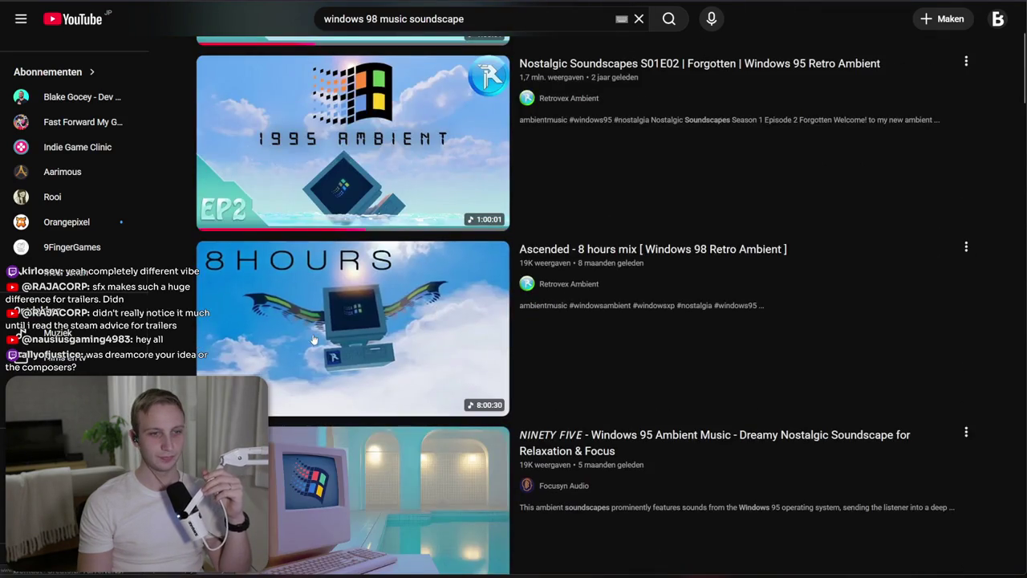
scroll(306, 333, "down", 3)
scroll(288, 363, "up", 6)
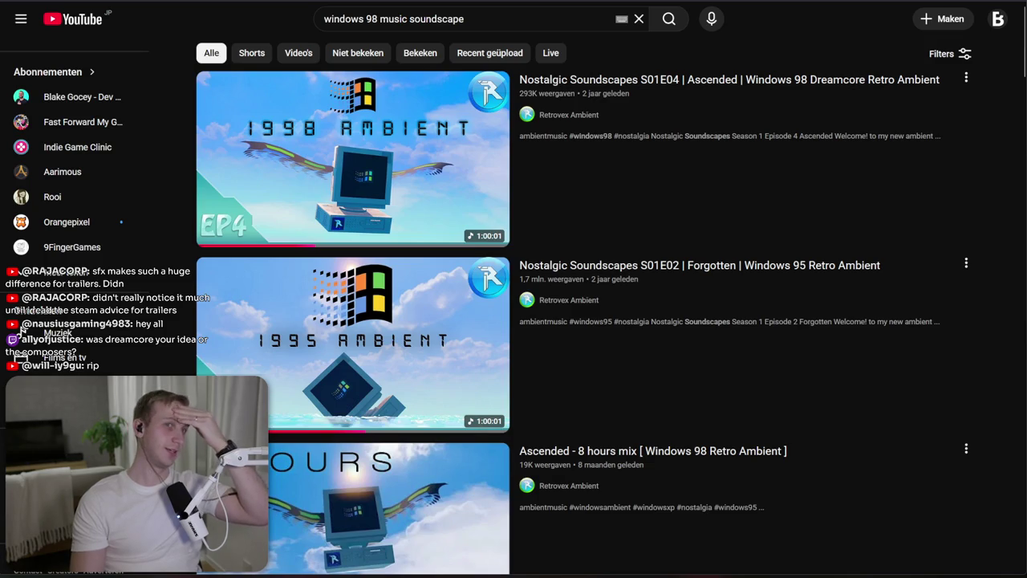
key("ctrl+t")
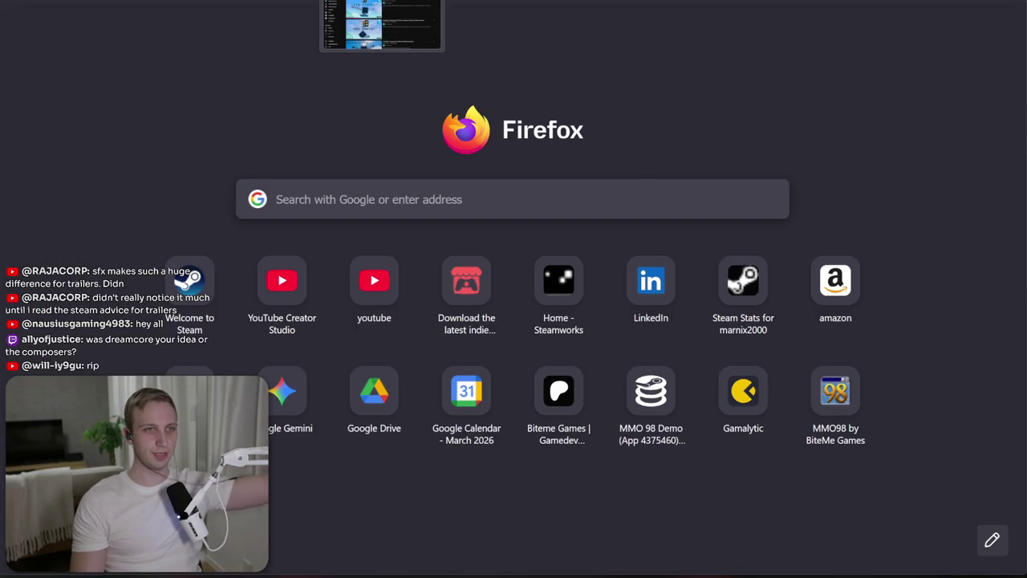
Step: Switch from the blank new tab back to the 'windows 98 music soundscape' YouTube results
key("ctrl+Tab")
key("ctrl+shift+Tab")
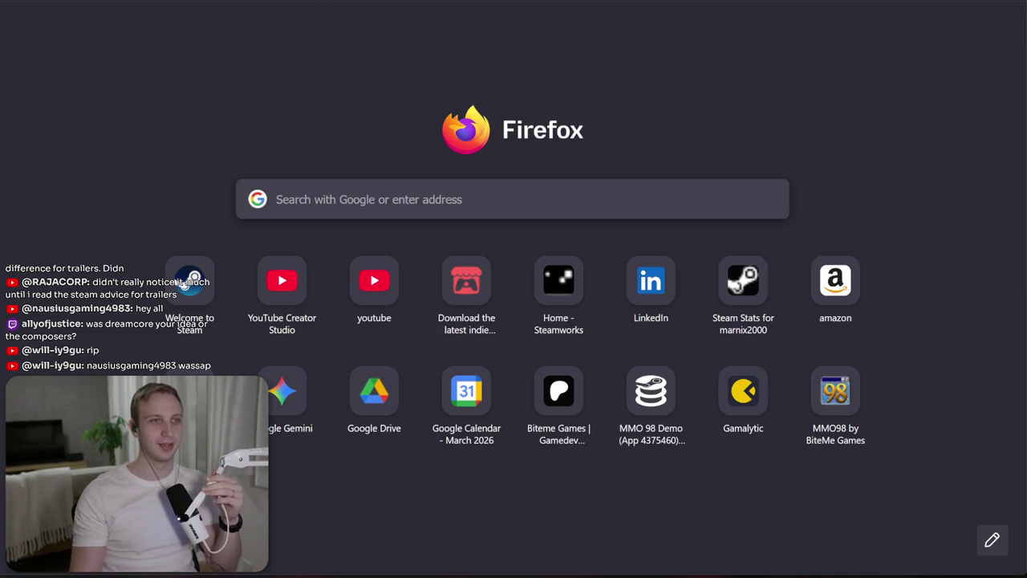
left_click(331, 4)
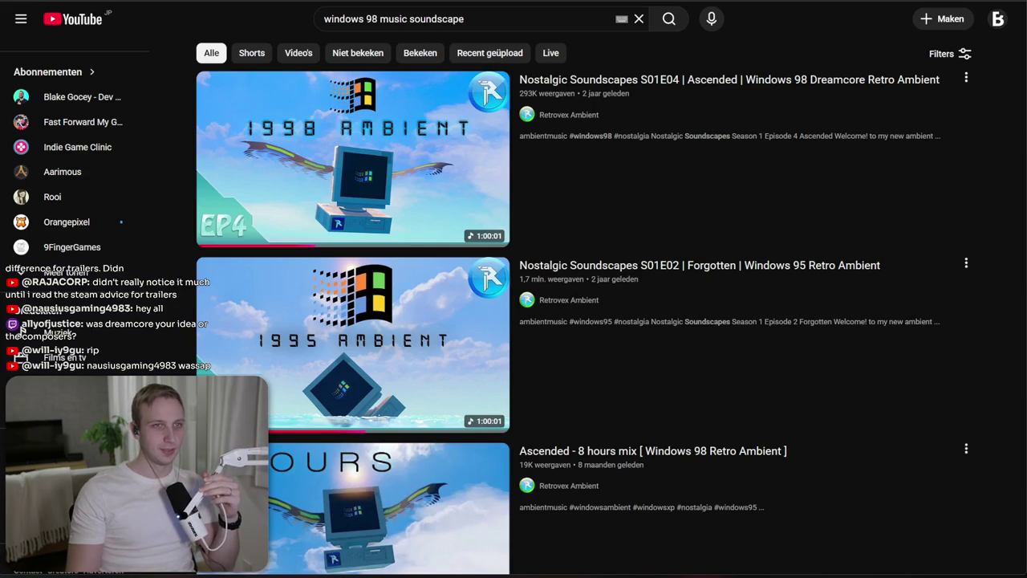
Step: Switch from the YouTube results to the next browser tab
key("ctrl+Tab")
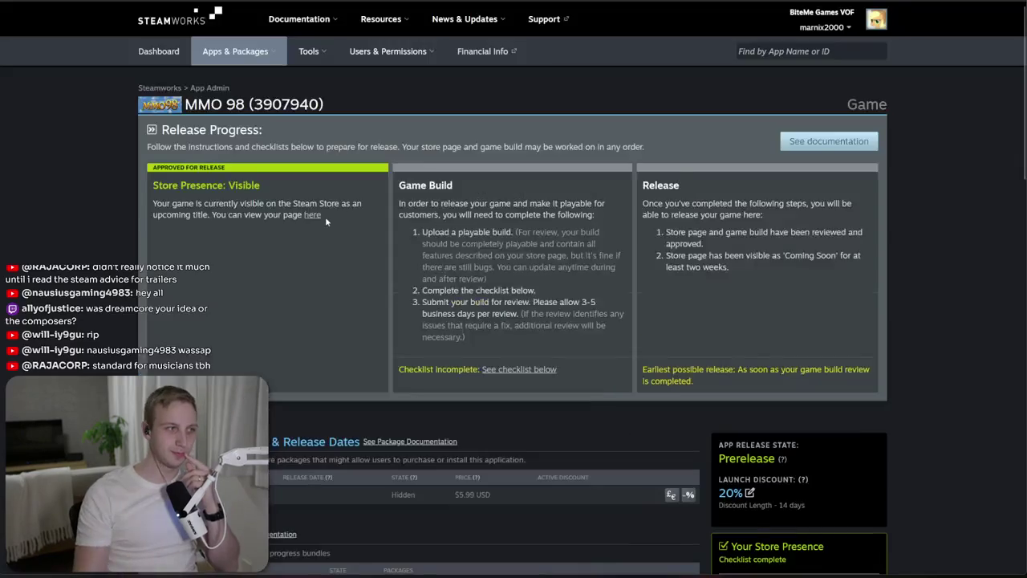
Step: Scroll MMO 98's Steamworks release page and follow the Store Presence 'here' link to its store page
scroll(376, 377, "down", 5)
scroll(376, 378, "down", 2)
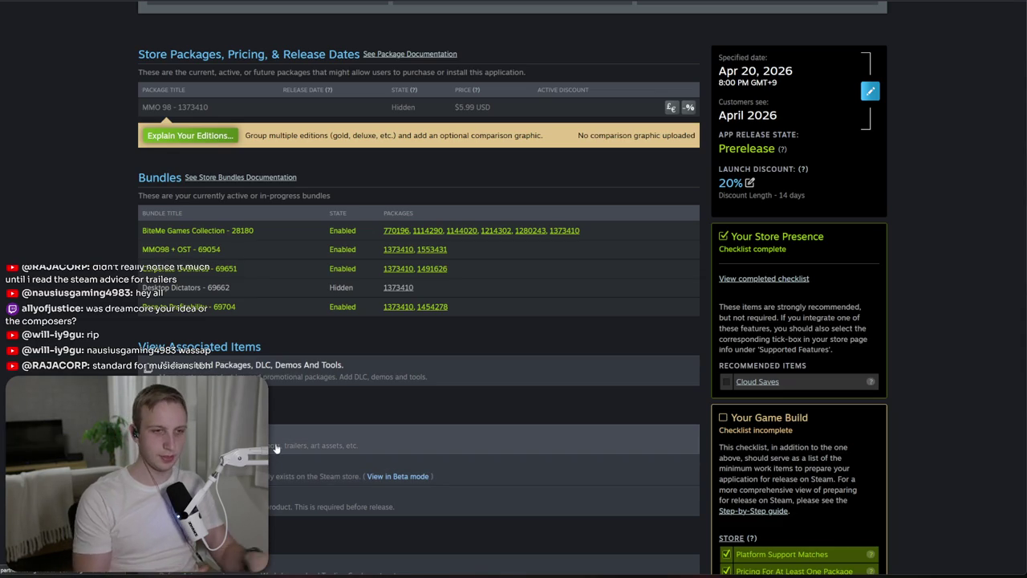
left_click(313, 479)
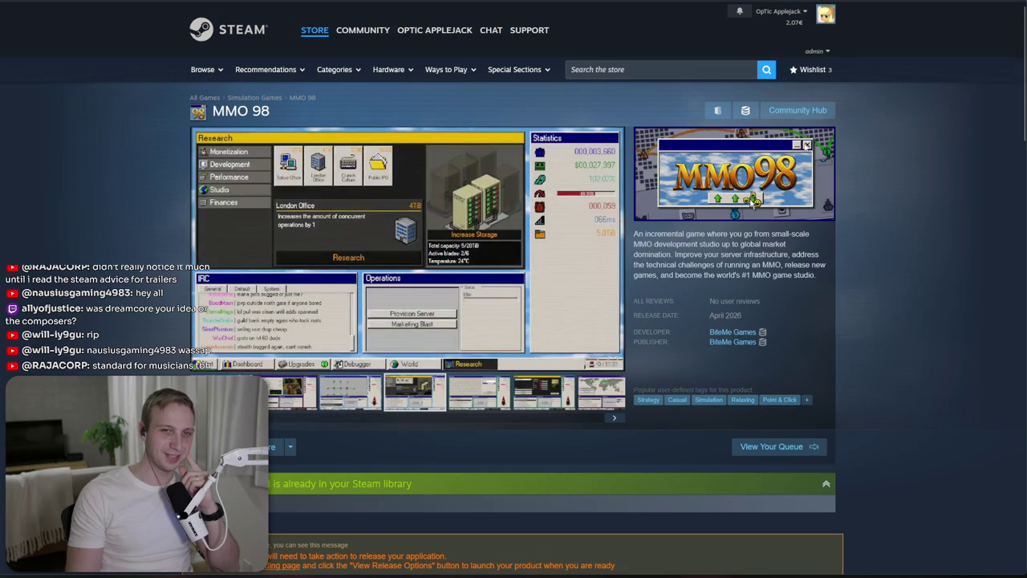
mouse_move(198, 365)
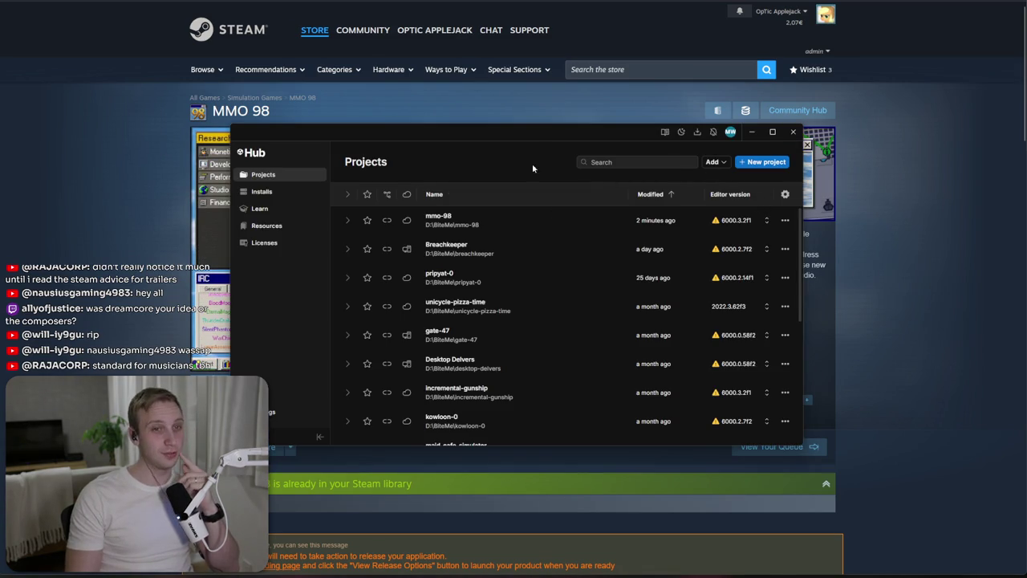
mouse_move(539, 130)
left_mouse_down()
mouse_move(492, 251)
mouse_move(466, 261)
left_mouse_up()
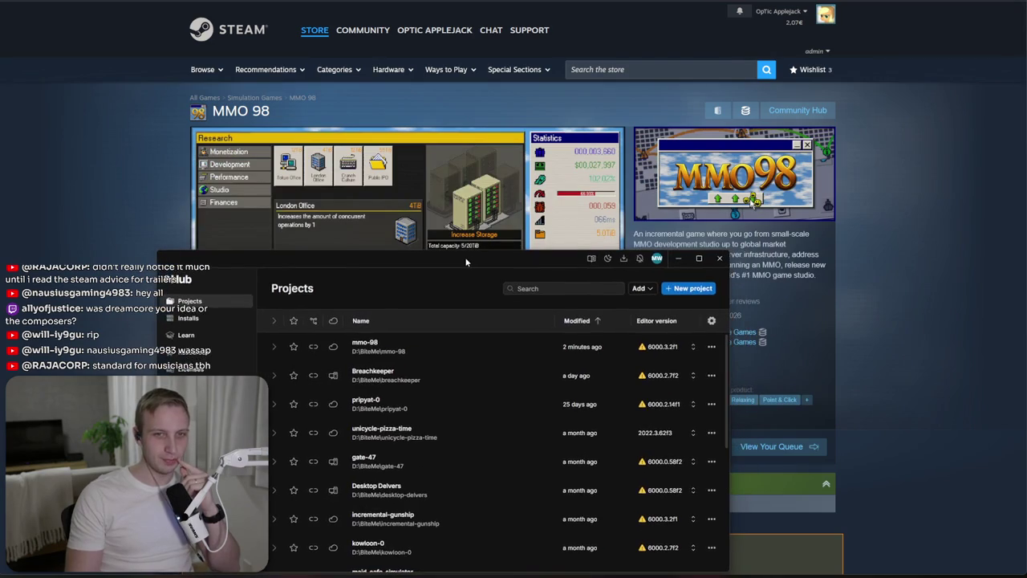
Step: Open the mmo-98 project from Unity Hub and let the editor load its MainMenu scene
left_click(429, 351)
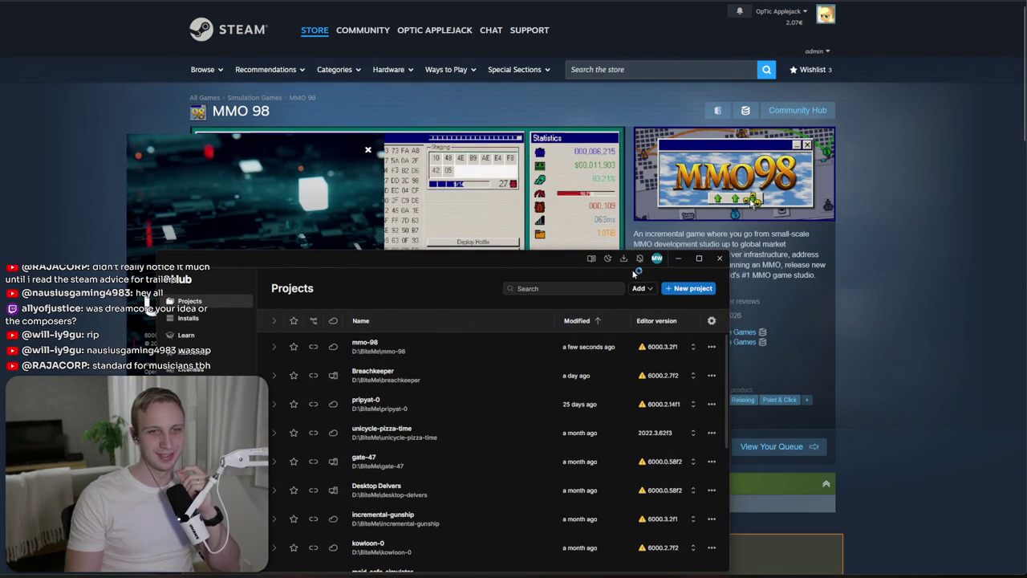
left_click(681, 257)
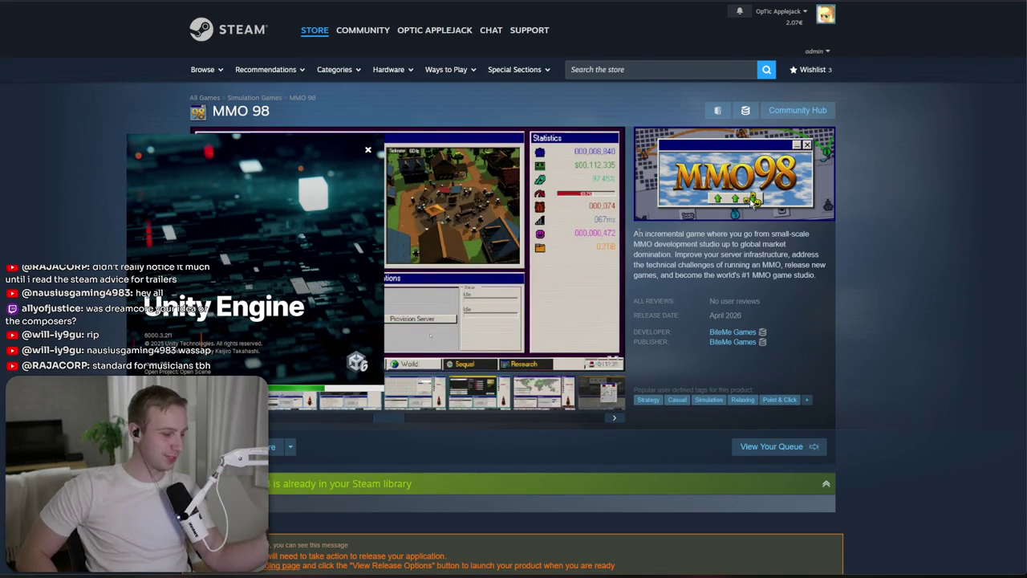
left_click(639, 232)
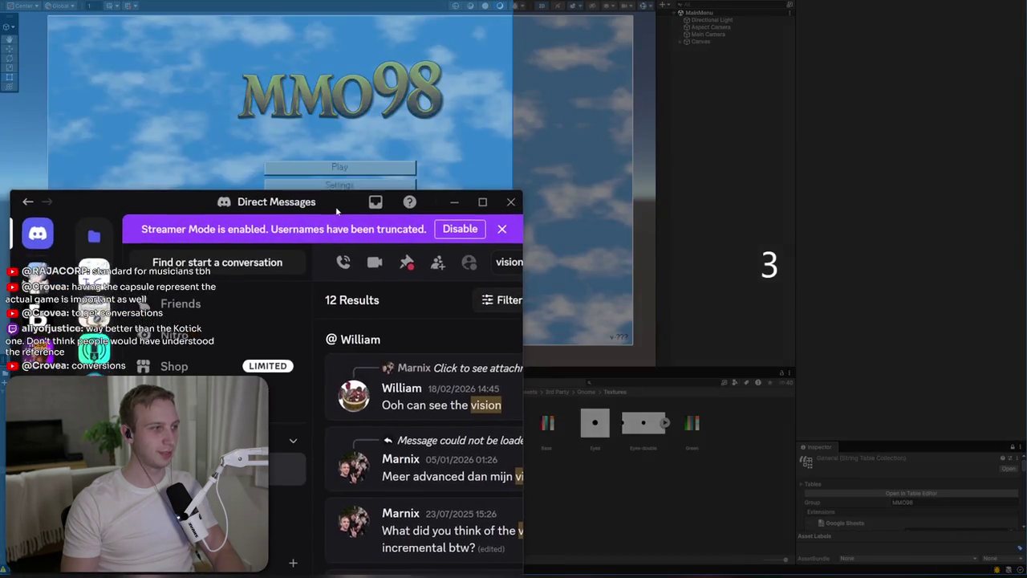
Step: Jump to the 'vision' message in the Discord DM and scroll through the surrounding chat
mouse_move(336, 195)
left_mouse_down()
mouse_move(520, 206)
mouse_move(337, 0)
mouse_move(374, 36)
mouse_move(388, 162)
mouse_move(415, 226)
mouse_move(506, 135)
left_mouse_up()
right_click(357, 215)
left_click(506, 134)
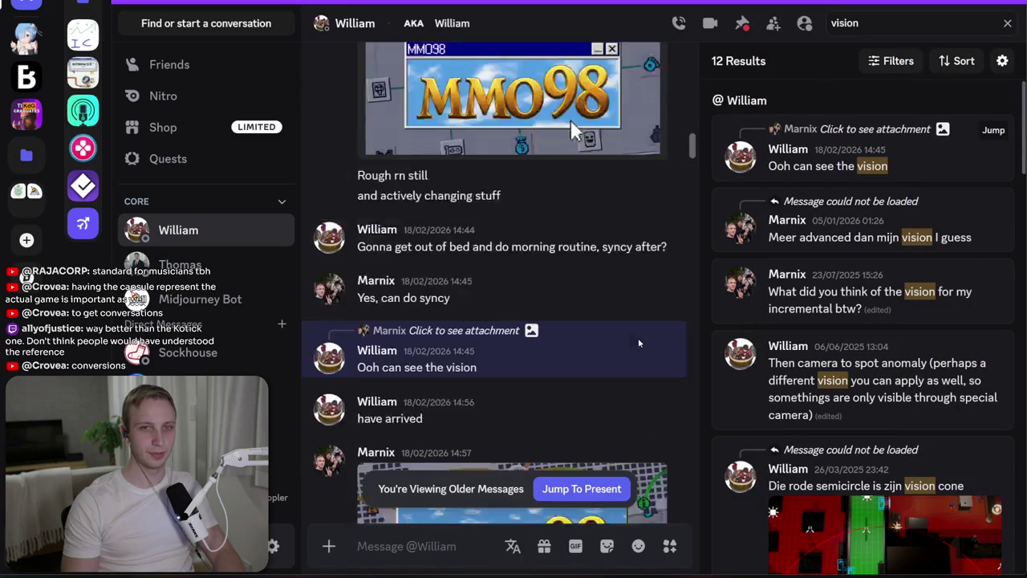
scroll(512, 280, "up", 8)
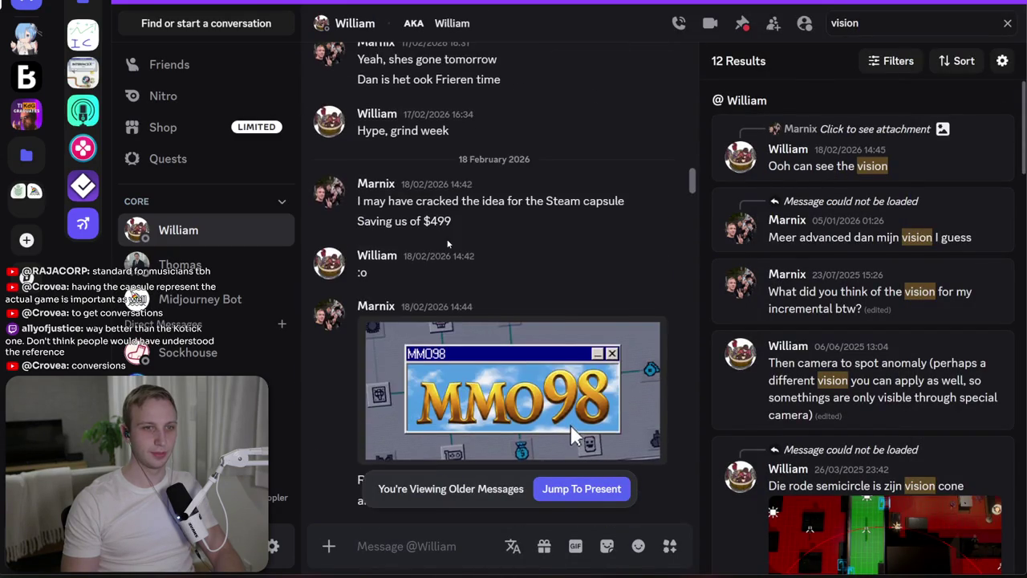
scroll(468, 267, "down", 5)
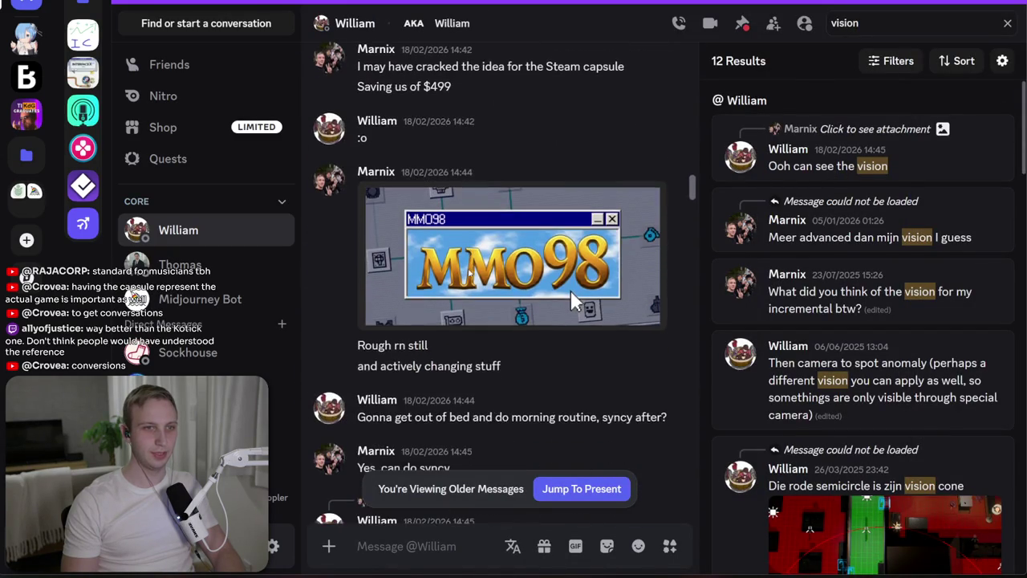
scroll(571, 291, "down", 2)
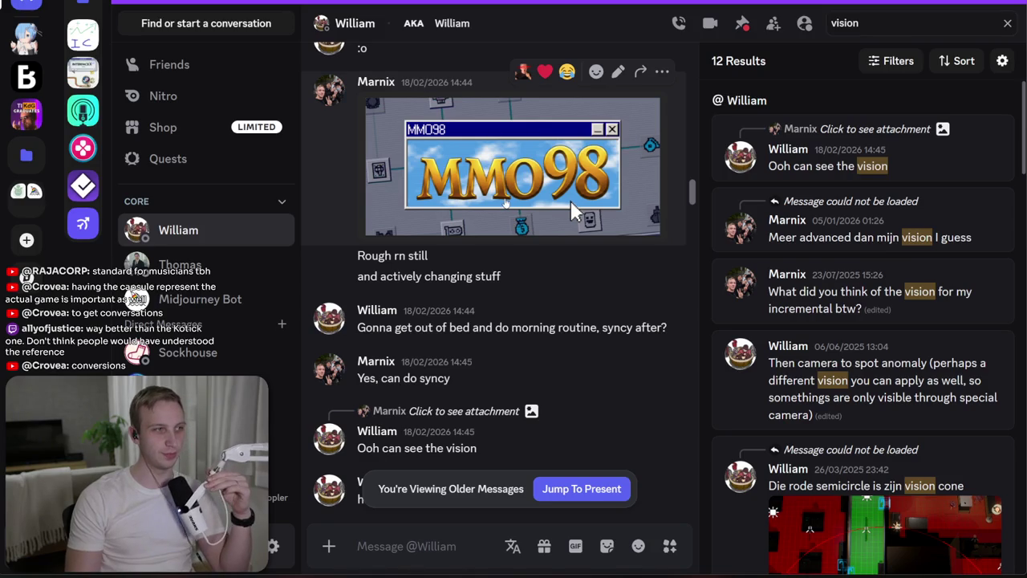
scroll(502, 186, "down", 3)
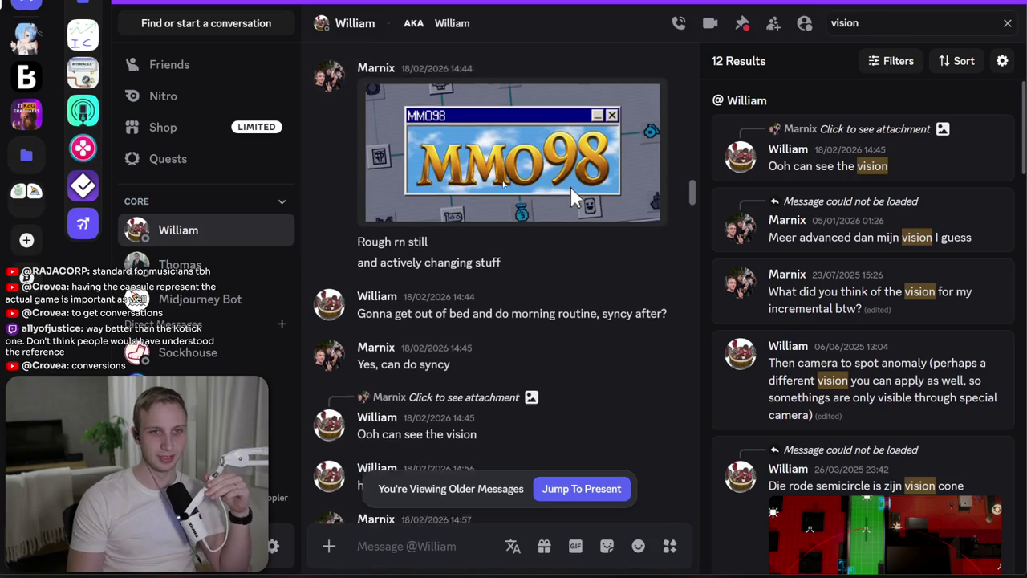
scroll(502, 181, "down", 10)
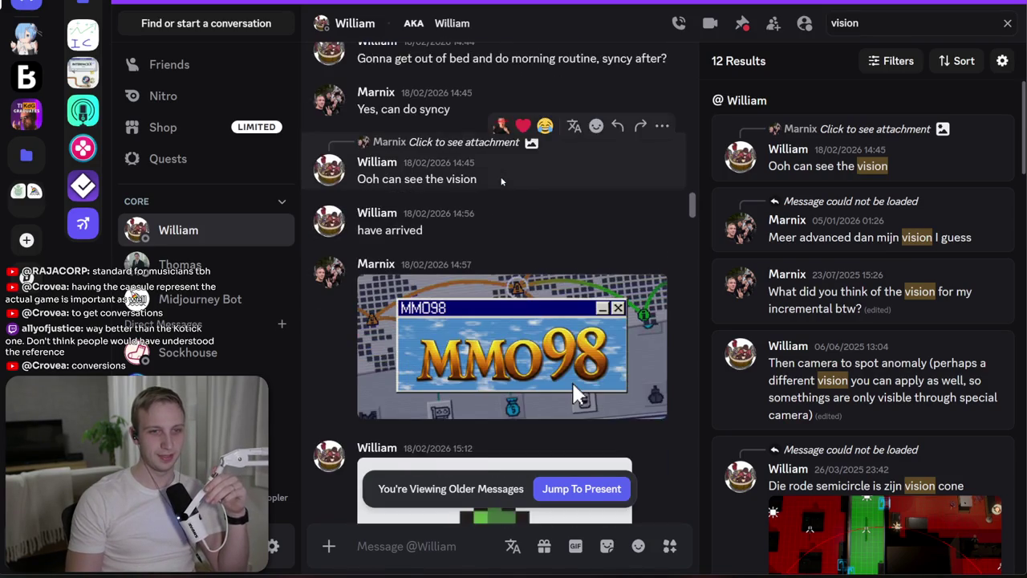
scroll(501, 199, "down", 6)
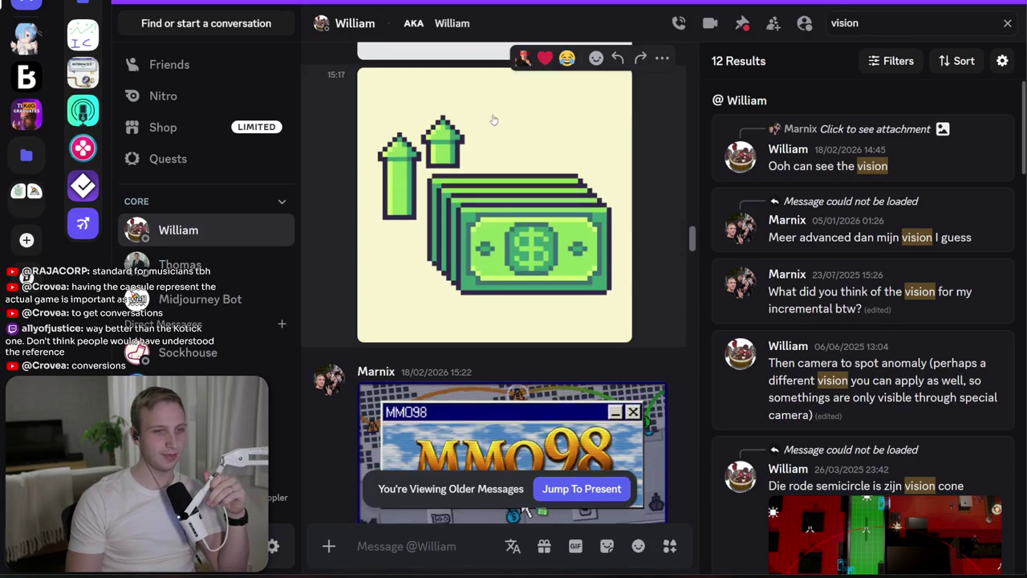
scroll(521, 271, "down", 4)
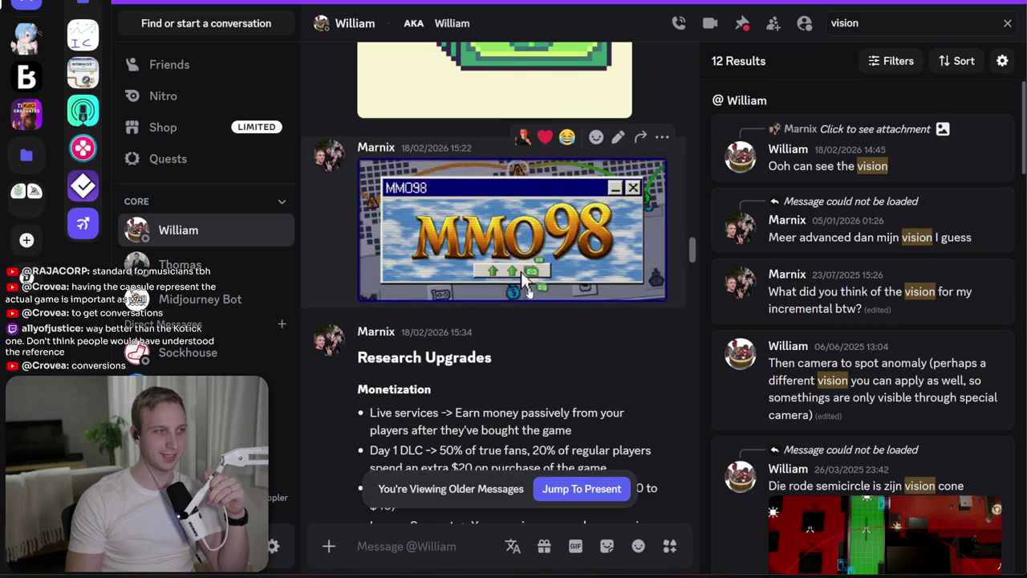
scroll(538, 321, "up", 3)
Step: Enlarge and close the MMO98 capsule mock-up image, browse more chat, then return to Unity
left_click(531, 382)
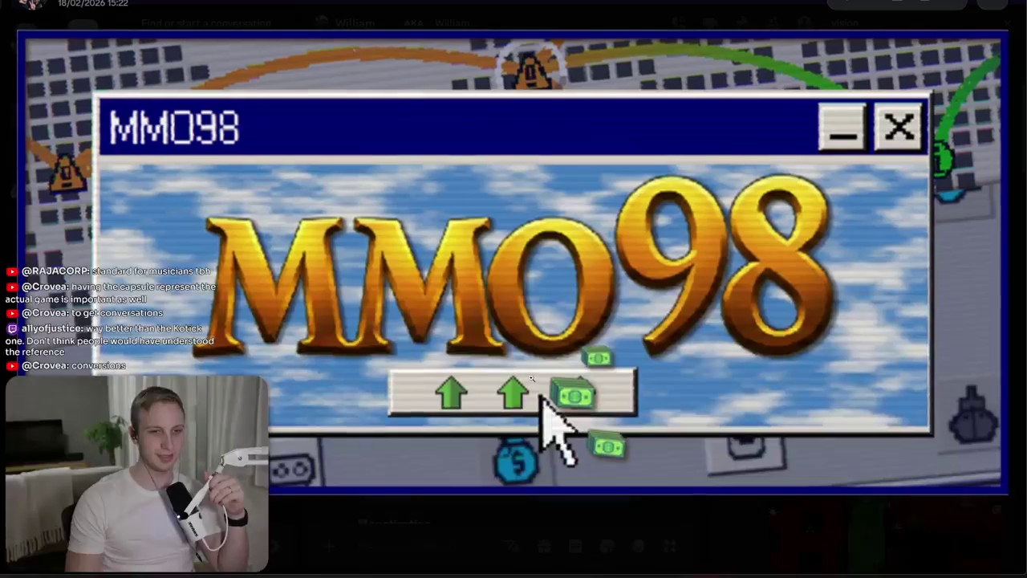
left_click(686, 24)
scroll(501, 317, "up", 6)
scroll(501, 317, "up", 2)
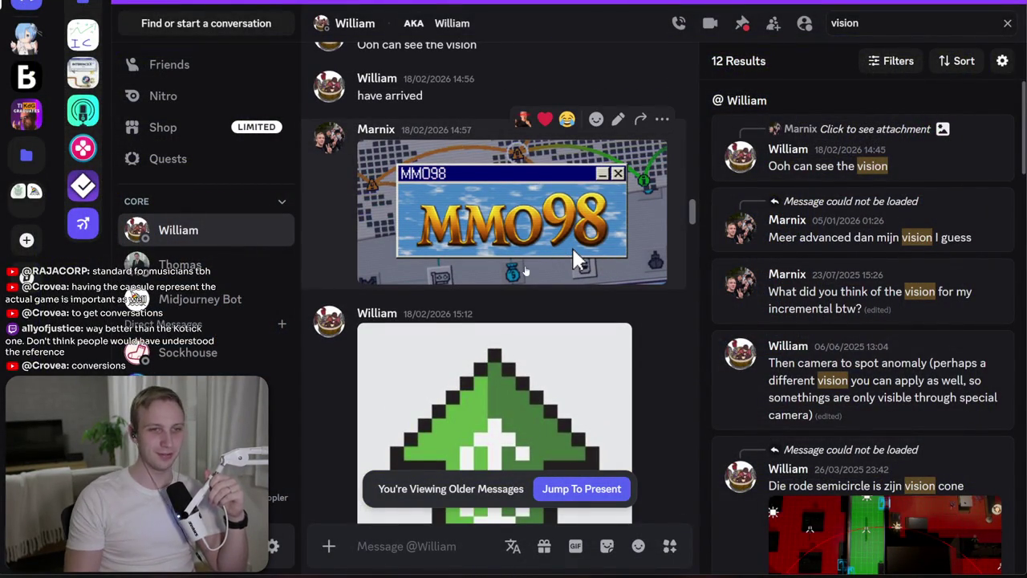
scroll(546, 200, "down", 4)
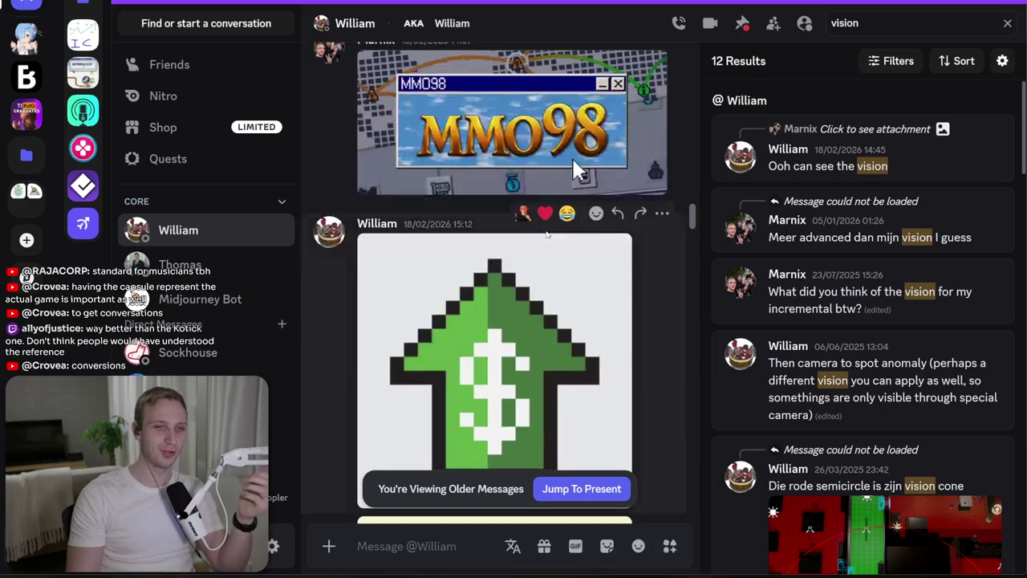
scroll(462, 311, "down", 5)
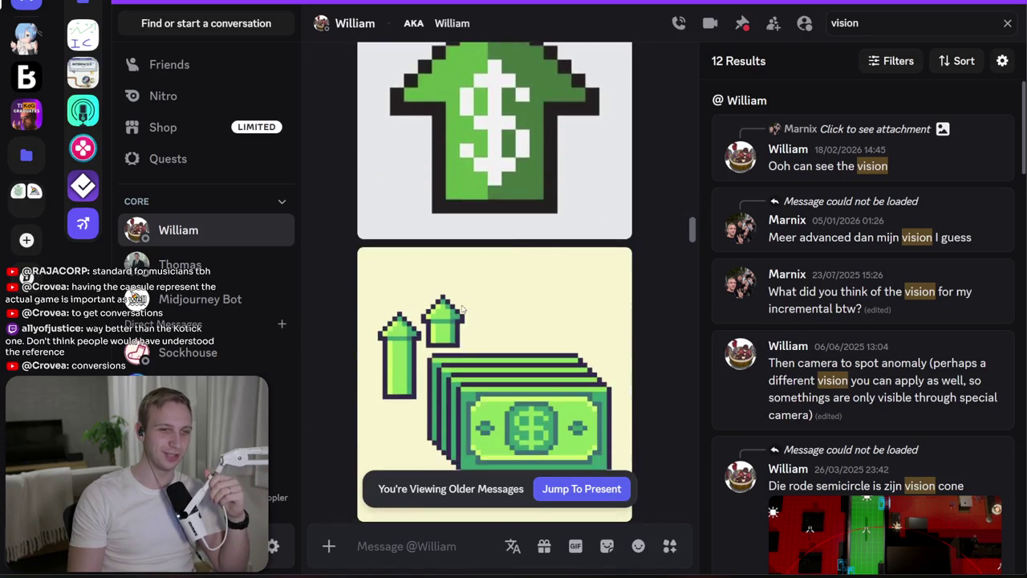
scroll(462, 312, "down", 5)
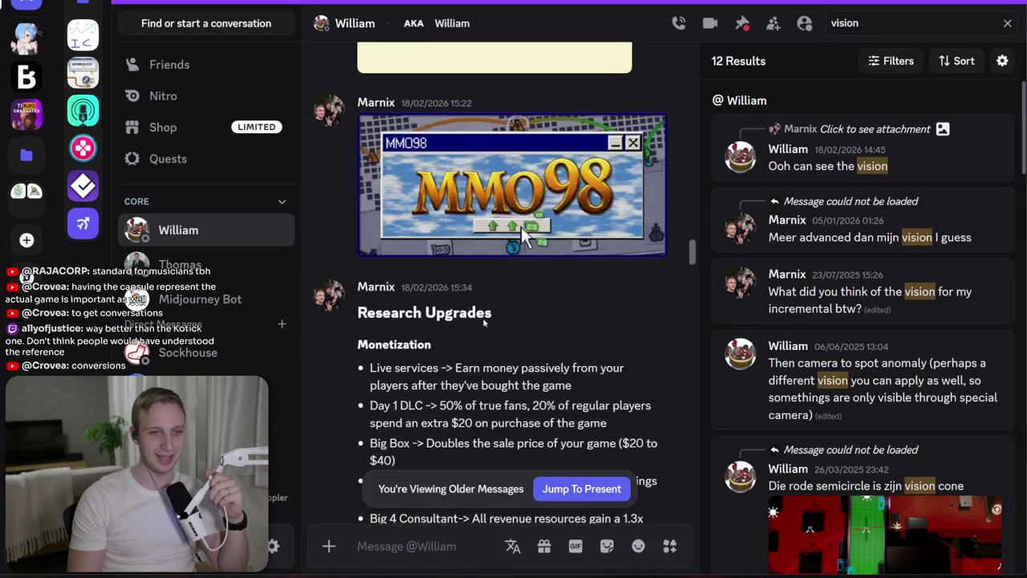
scroll(698, 231, "up", 3)
key("alt+Tab")
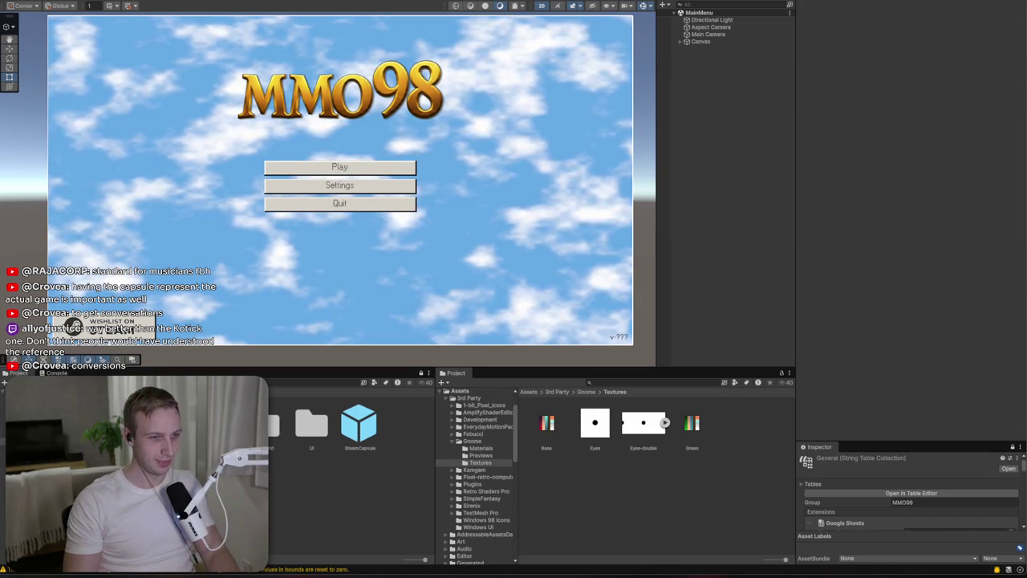
Step: Place a SteamCapsule prefab instance under the Canvas, below Popups
left_click(363, 432)
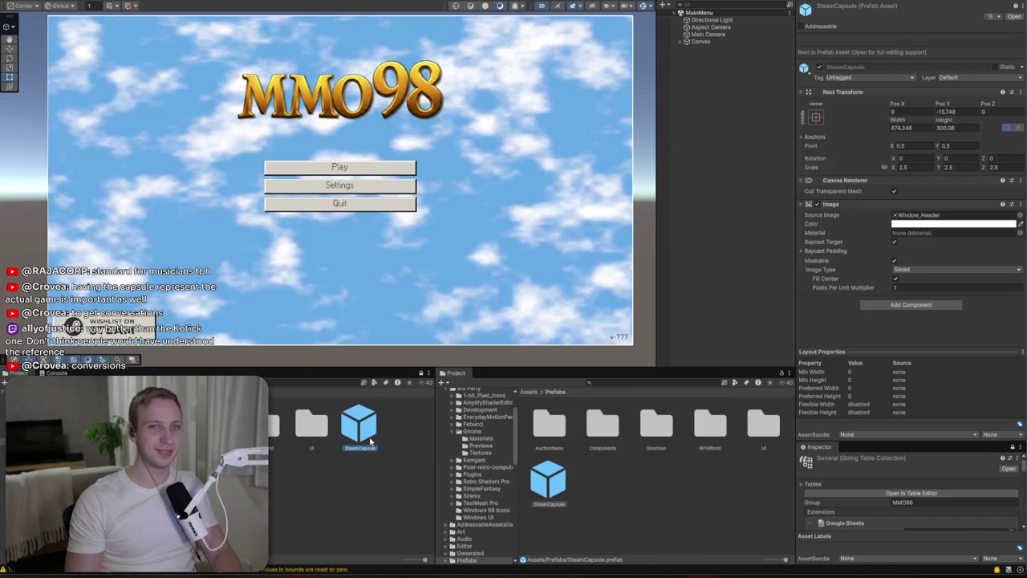
left_click_drag(702, 51, 698, 50)
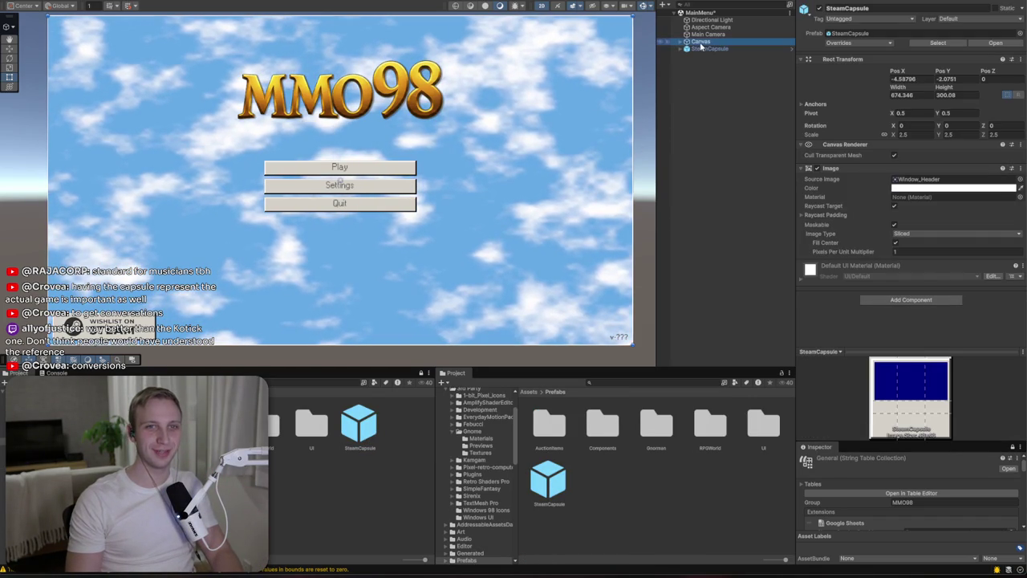
key("ctrl+z")
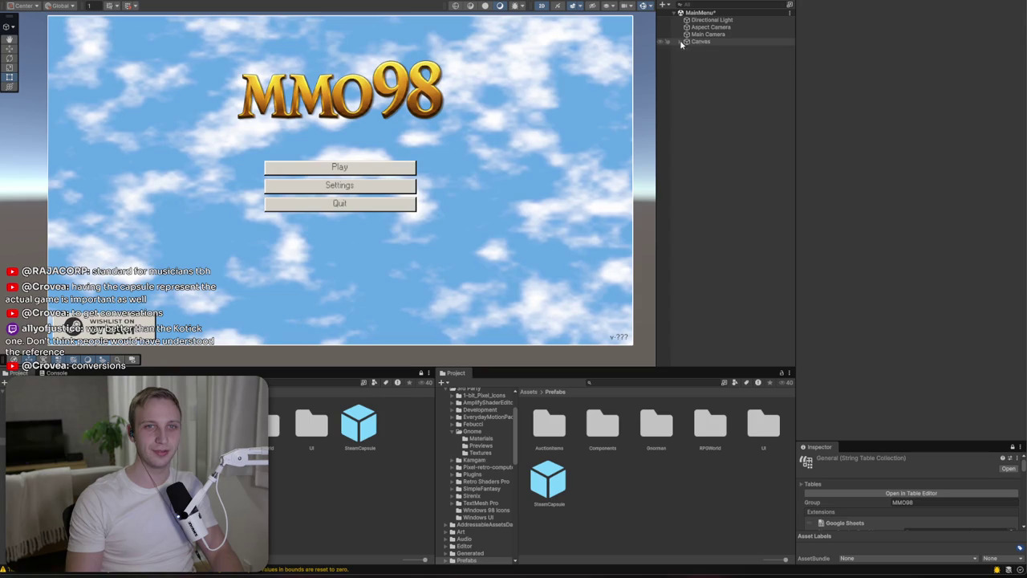
left_click(681, 42)
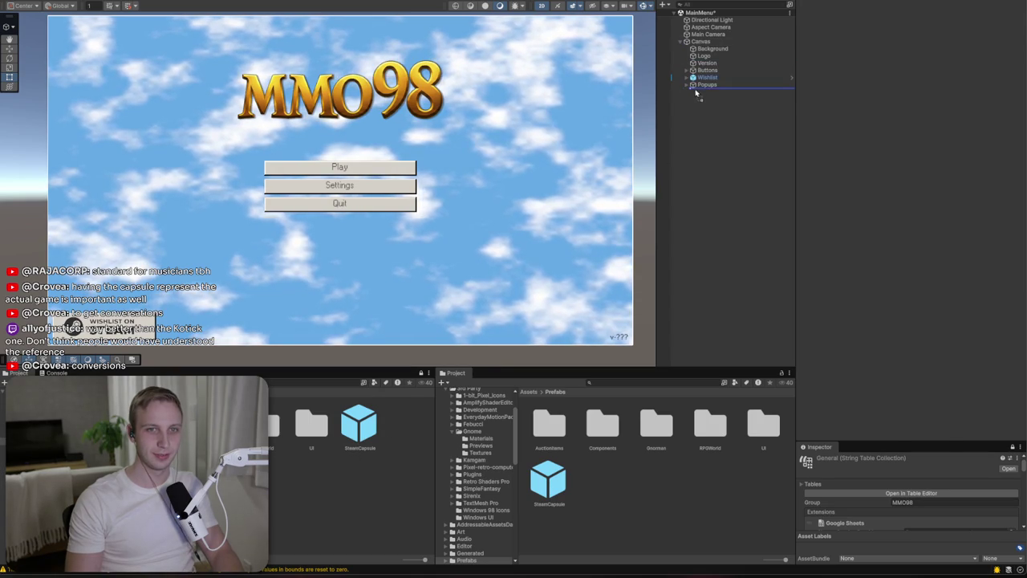
left_click_drag(696, 93, 695, 93)
Step: Add a UI Image named BG and move it to sit under Popups
right_click(700, 94)
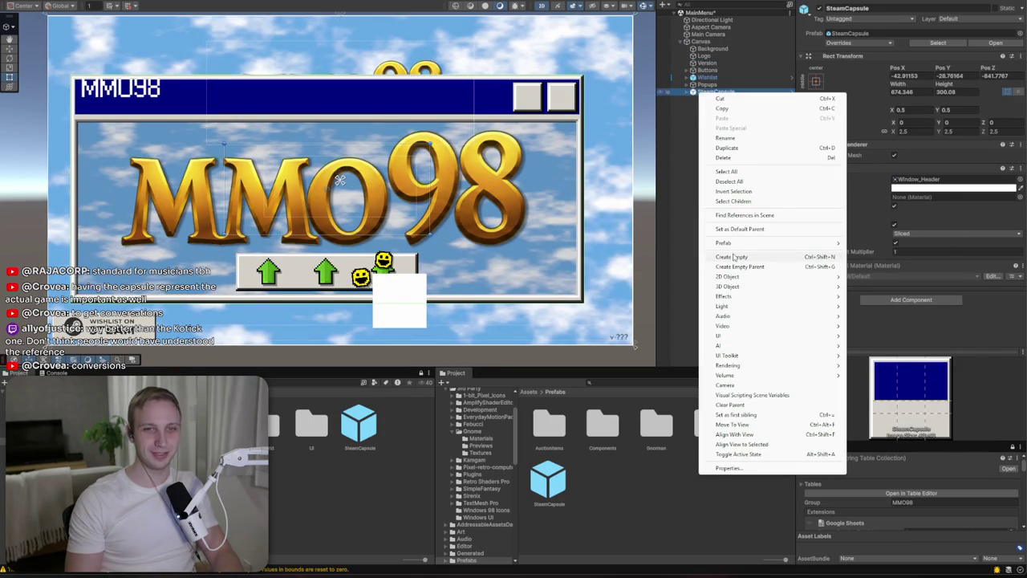
mouse_move(732, 335)
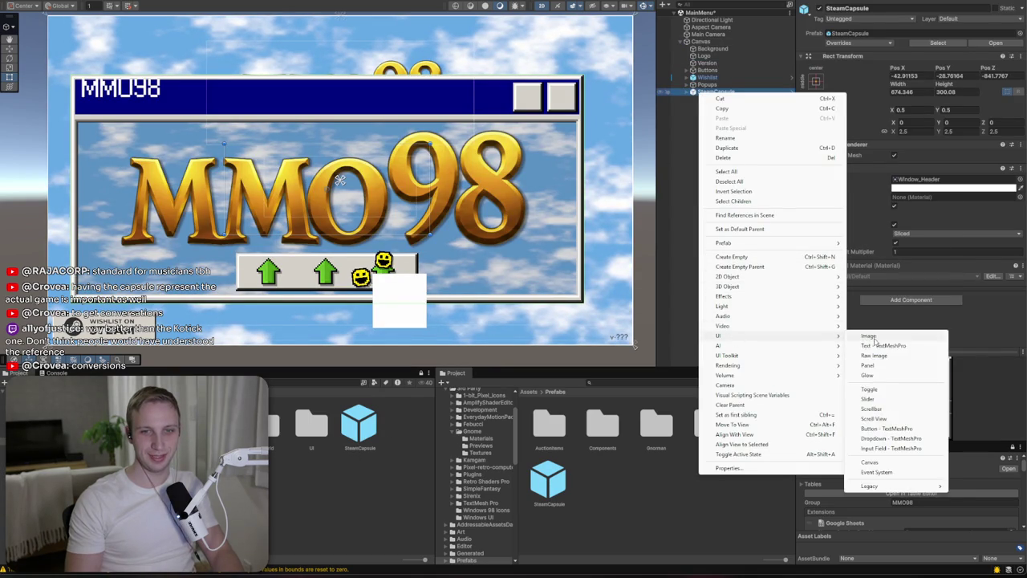
left_click(871, 335)
type("BG")
key("Return")
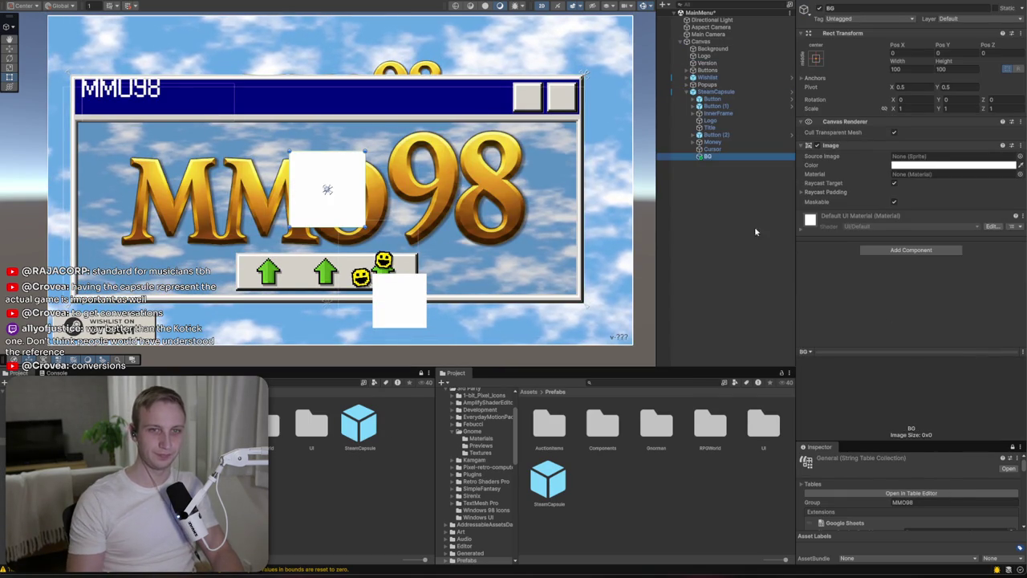
left_click_drag(720, 98, 718, 92)
Step: Stretch BG to fill the whole canvas and color it bright green 00FF31
left_click(815, 58)
left_click(912, 192, "alt")
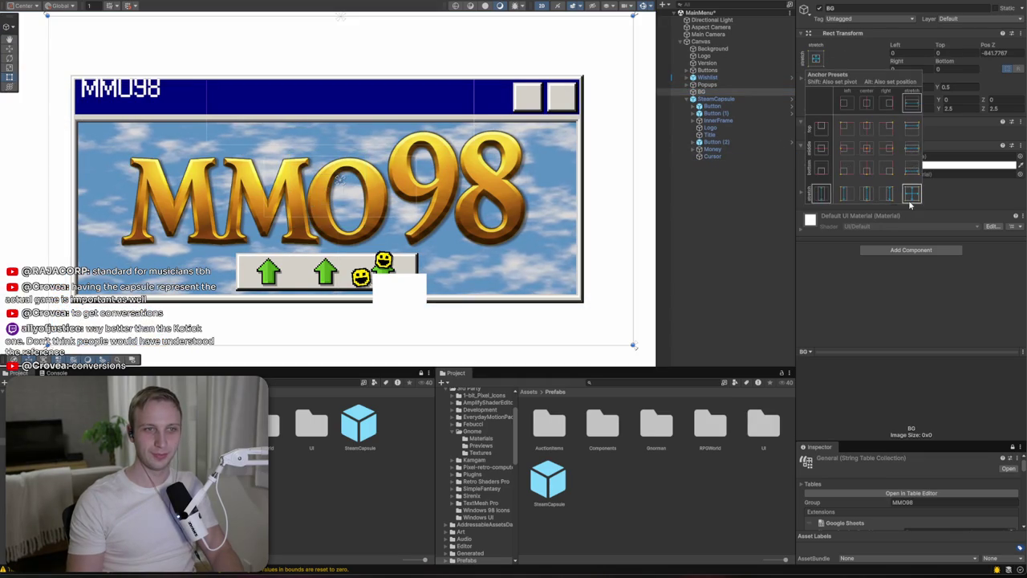
left_click(907, 164)
left_click(947, 204)
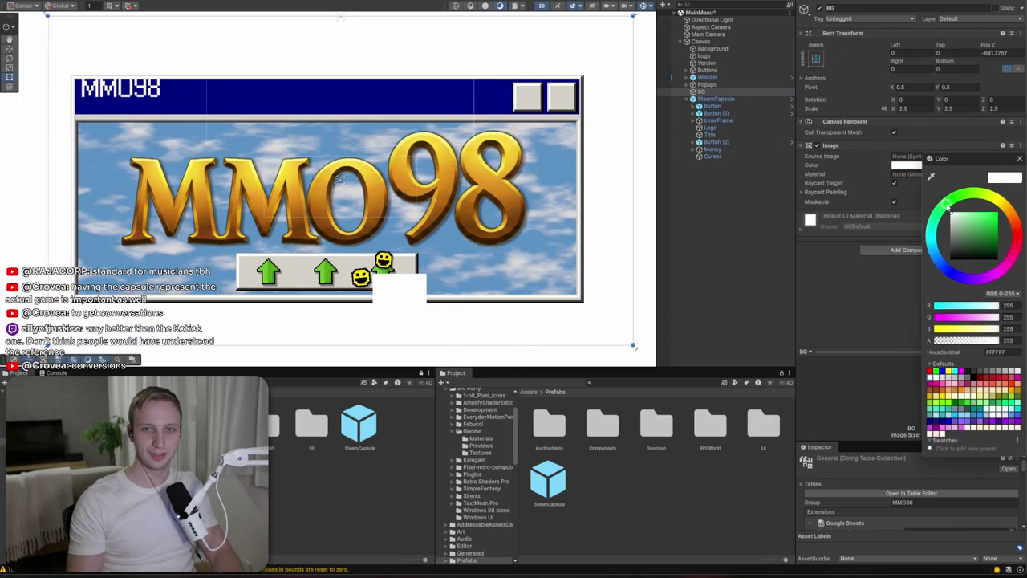
left_click(996, 216)
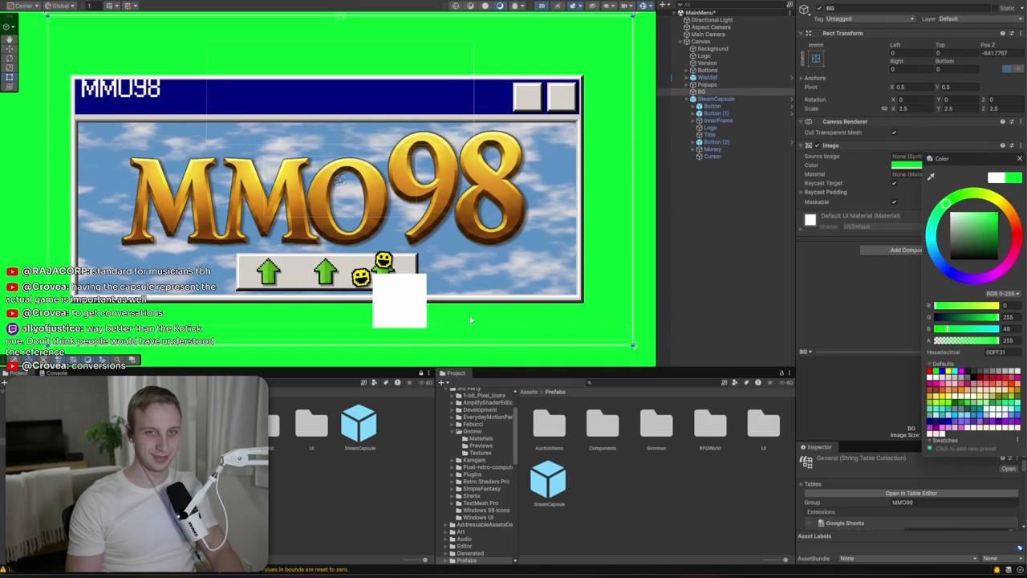
Step: Select the capsule's Cursor object and browse sprites for its Source Image
left_click(710, 150)
left_click(712, 156)
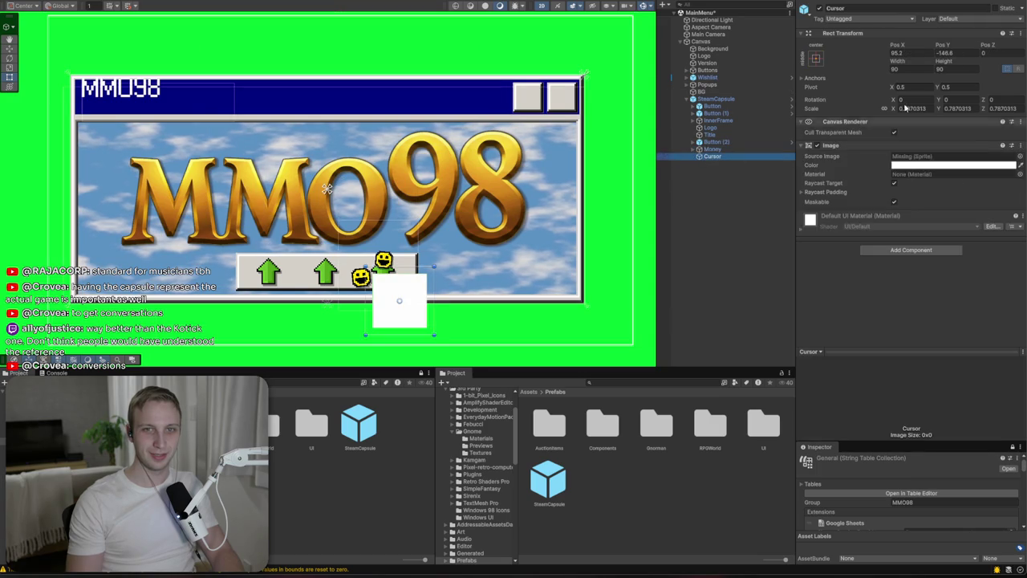
left_click(1019, 158)
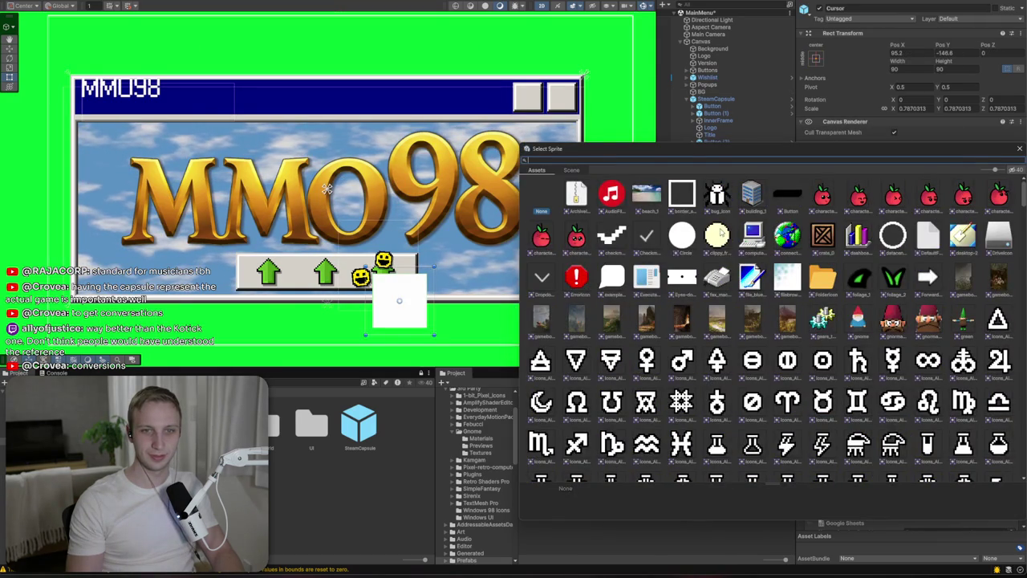
scroll(771, 321, "down", 20)
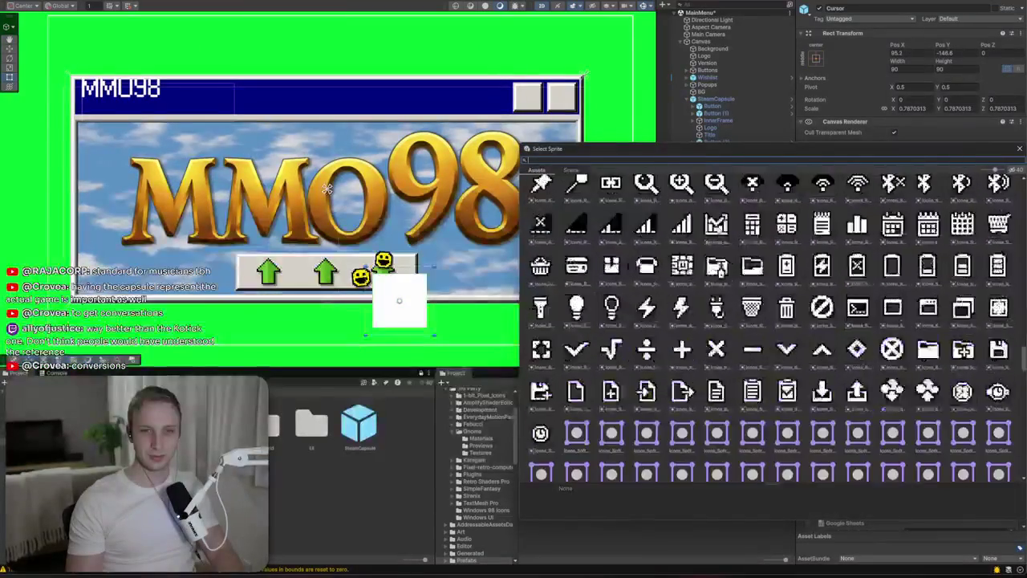
scroll(719, 230, "down", 10)
scroll(641, 217, "up", 2)
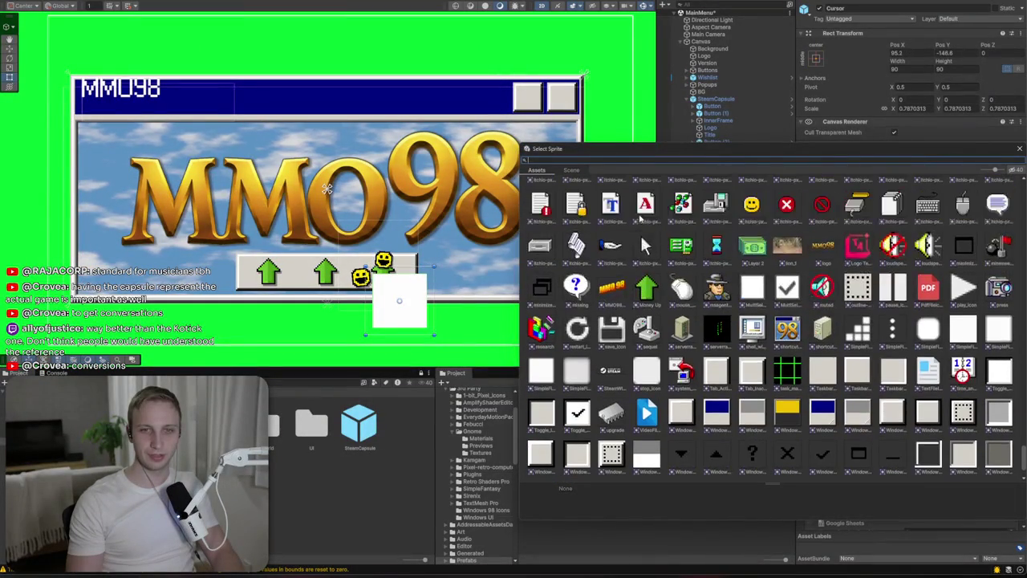
scroll(655, 215, "up", 5)
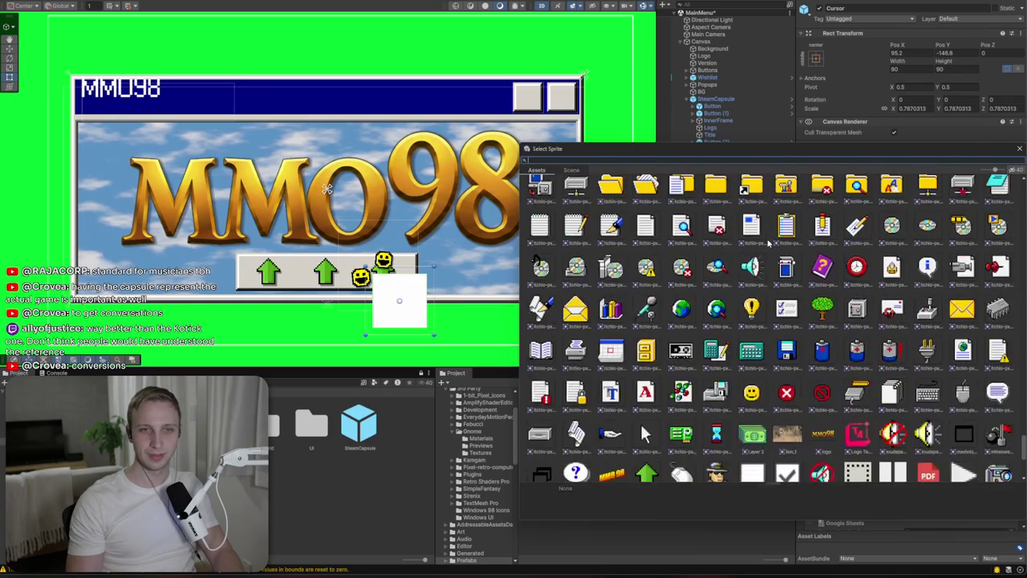
Step: Close the Select Sprite window without choosing, and change SteamCapsule's Pos Z from -841.7767 to 0
scroll(912, 228, "up", 4)
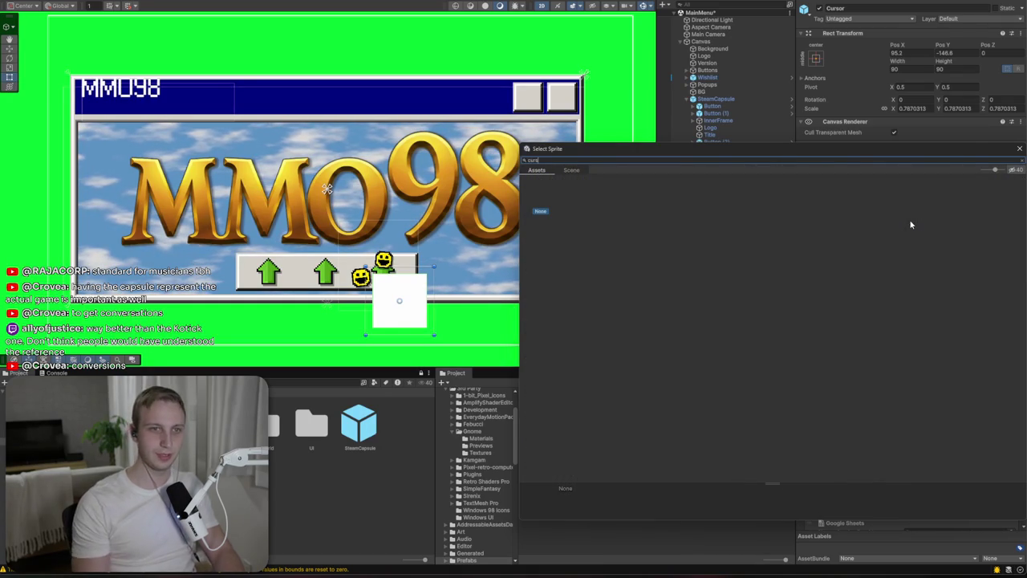
left_click(984, 143)
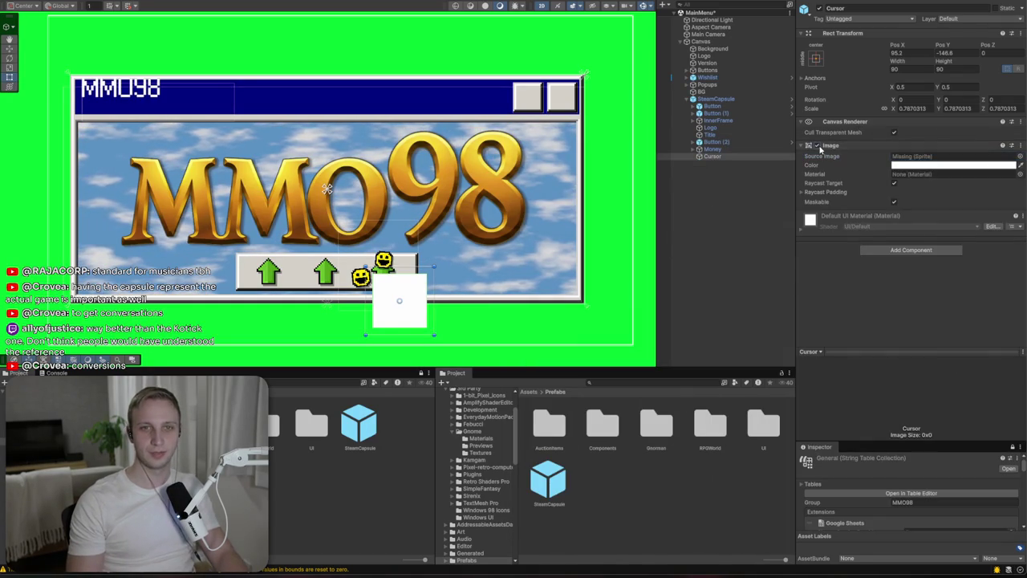
left_click(572, 261)
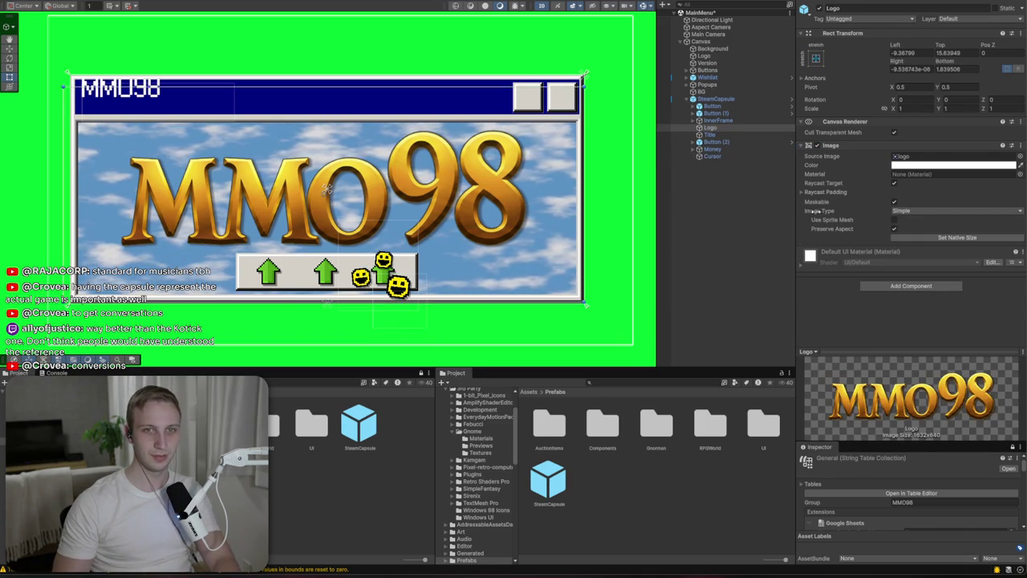
left_click(341, 180)
left_click(1007, 76)
type("0")
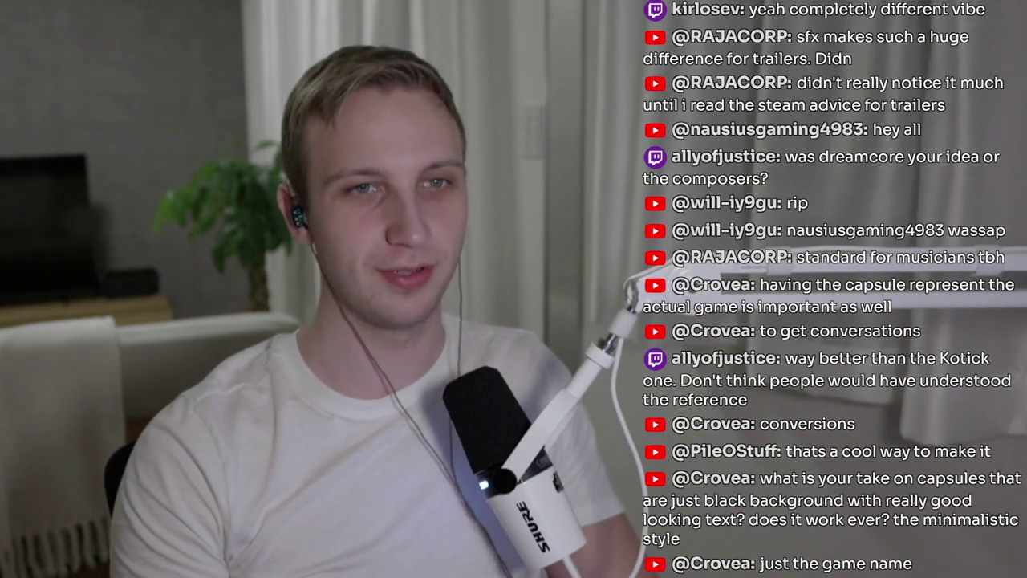
Step: Search the Steam store for 'delta' to bring up DELTARUNE
type("det")
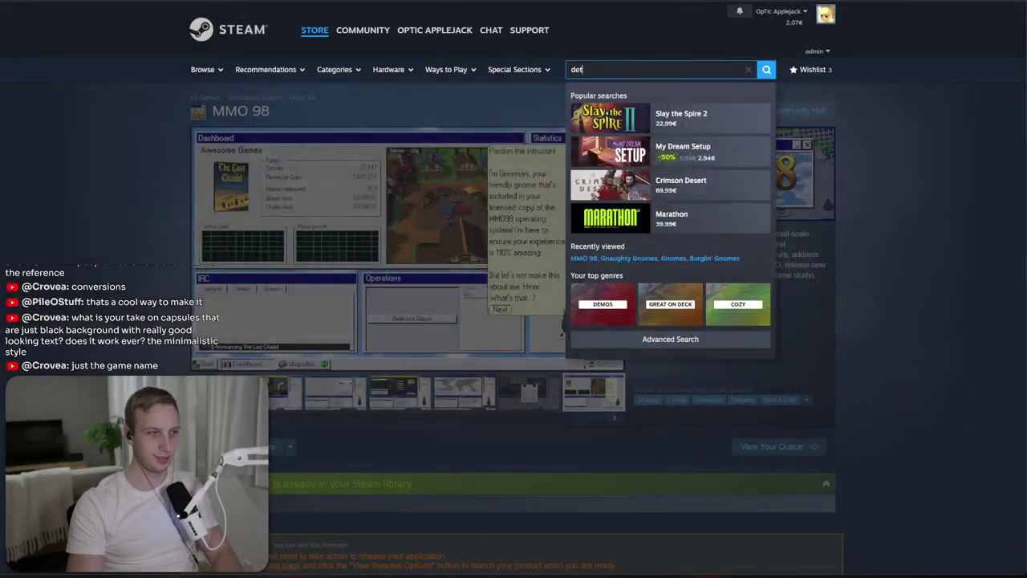
type("lta")
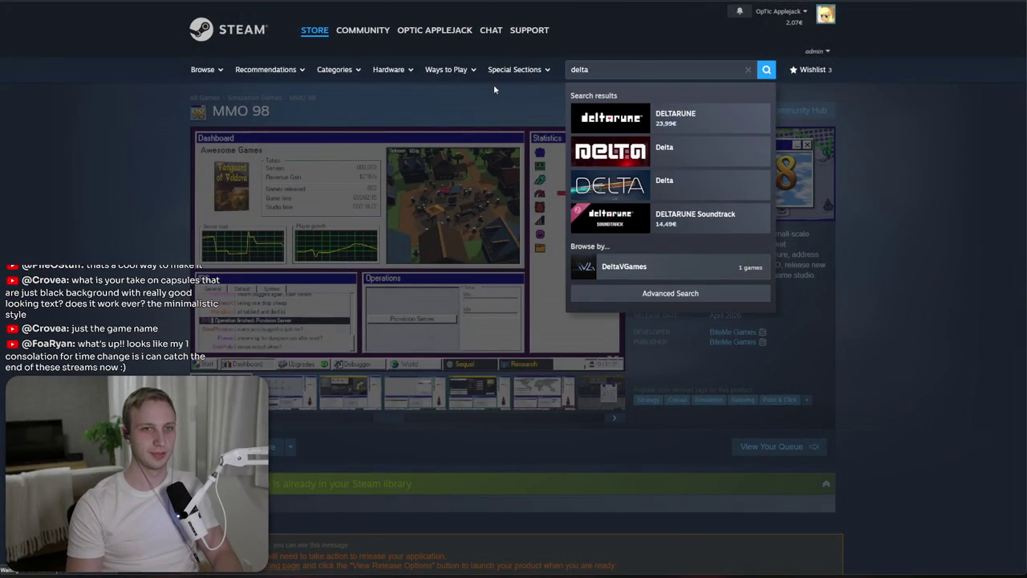
key("Return")
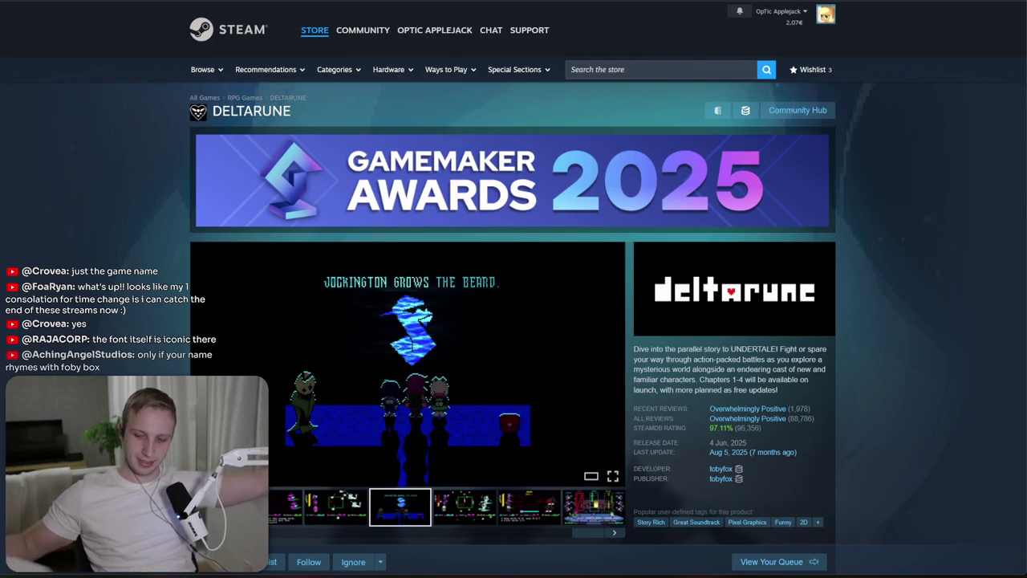
Step: Search the store for 'terra' and open the Terrafactor page
left_click(687, 67)
type("terraf")
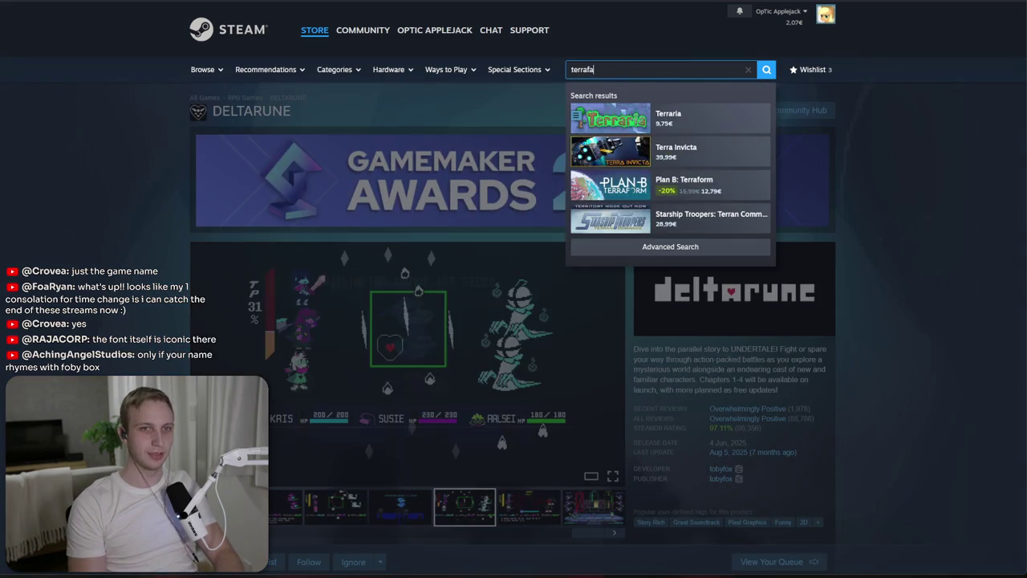
type("a")
key("Return")
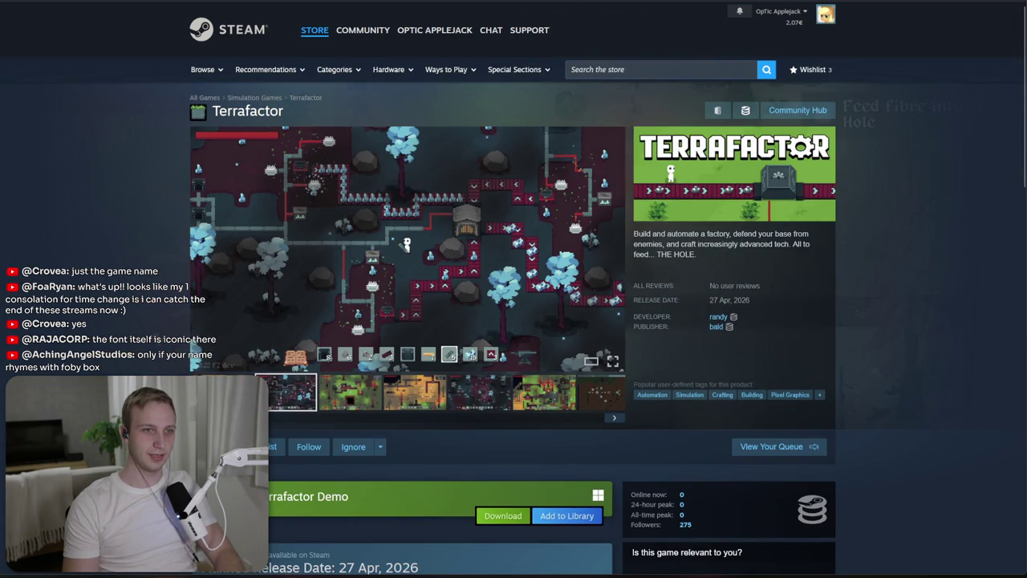
Step: Open Bungie's Marathon page from the popular searches suggestions
mouse_move(615, 161)
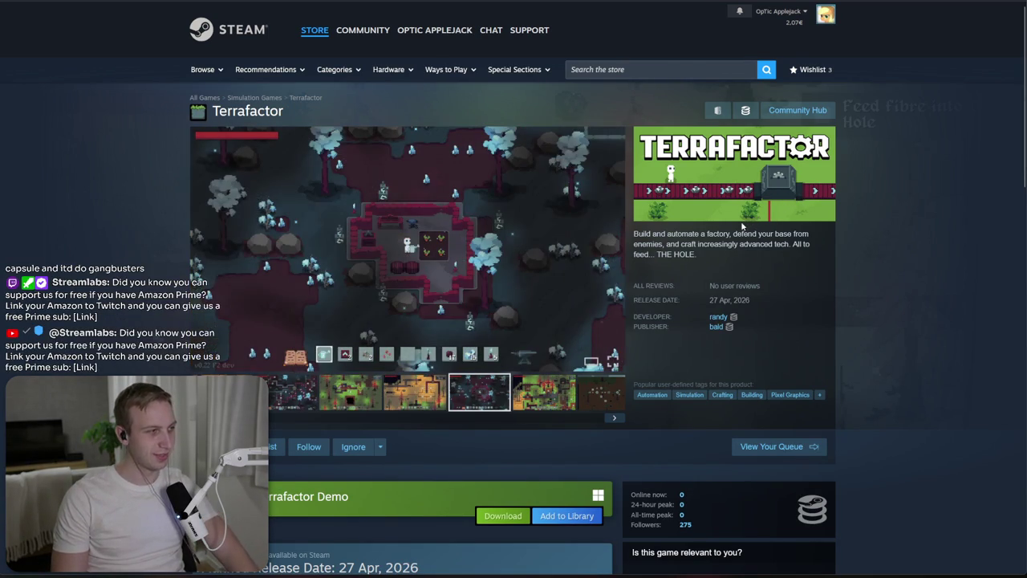
left_click(655, 69)
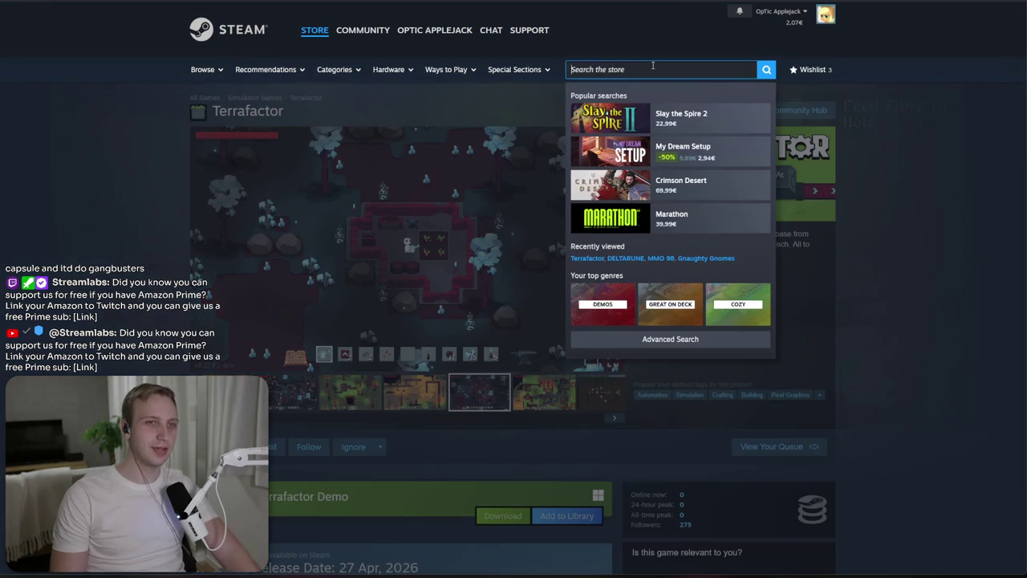
left_click(696, 233)
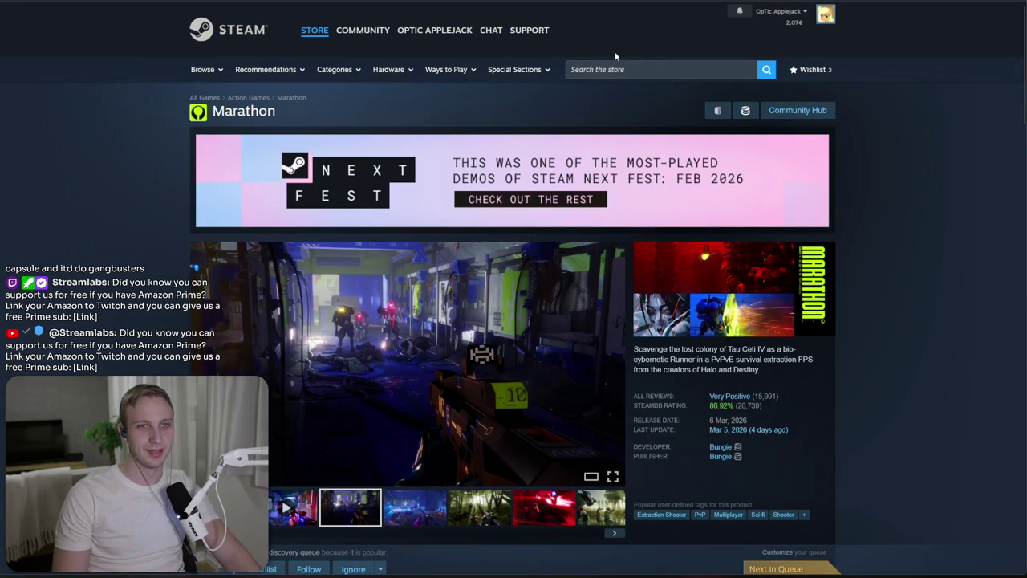
left_click(620, 69)
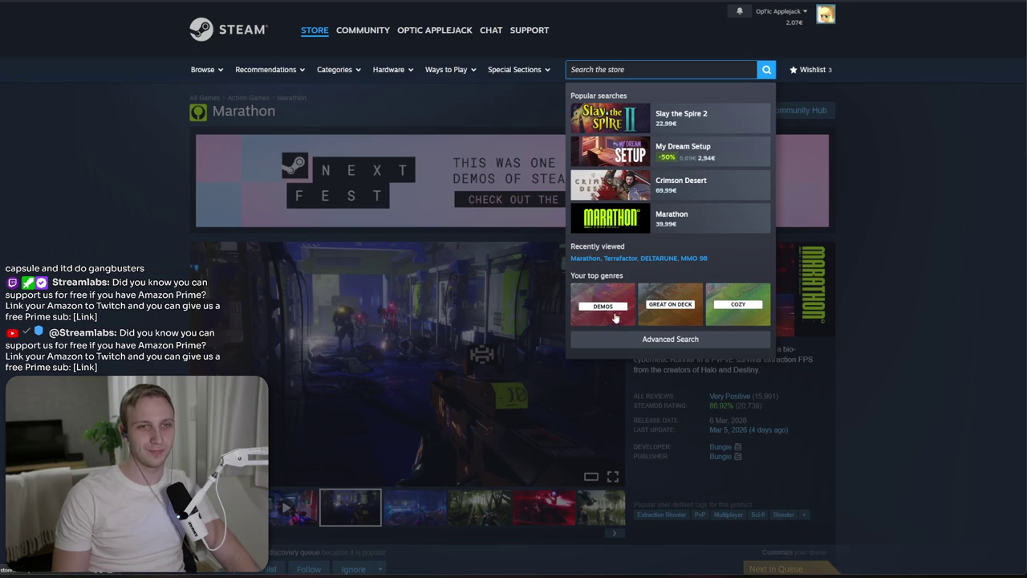
left_click(240, 38)
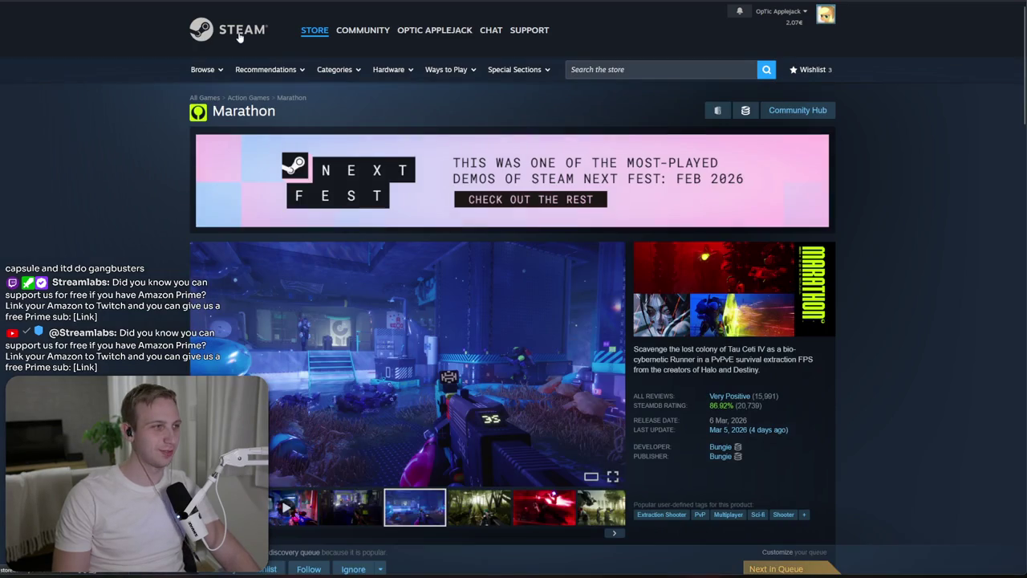
Step: Return to the Steam front page and open the Platform 8 store page
left_click(240, 38)
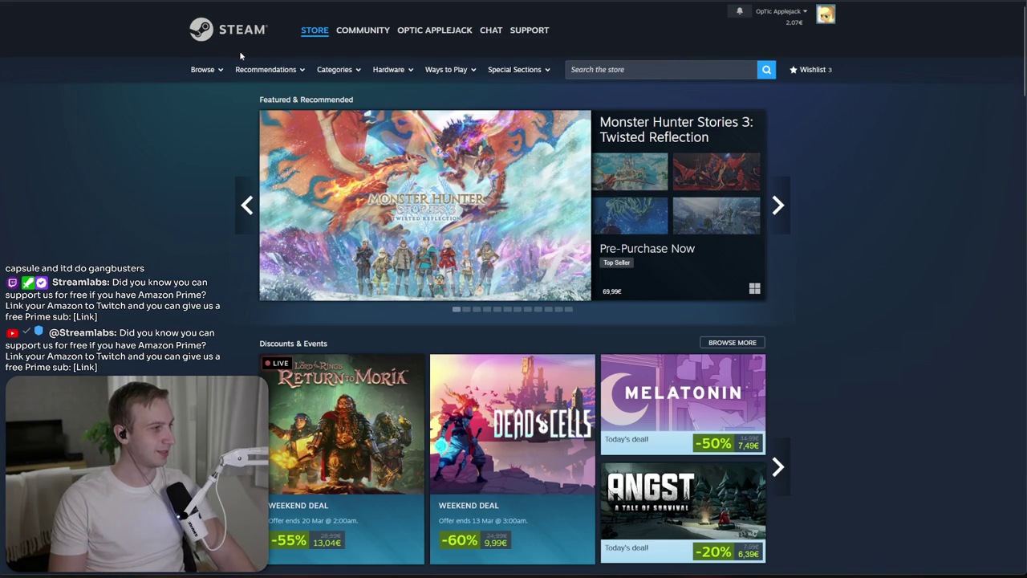
scroll(336, 185, "down", 2)
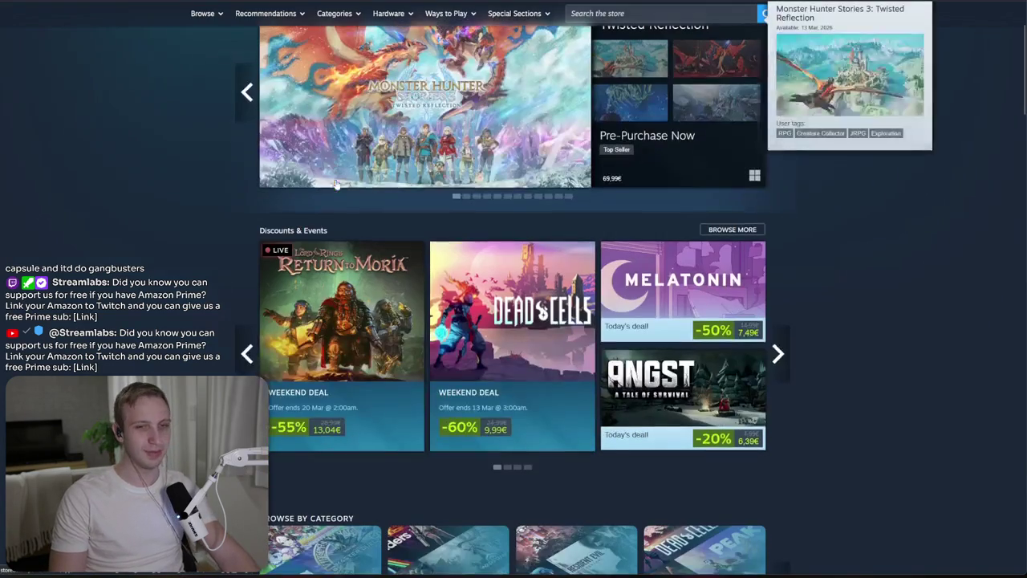
scroll(110, 185, "down", 6)
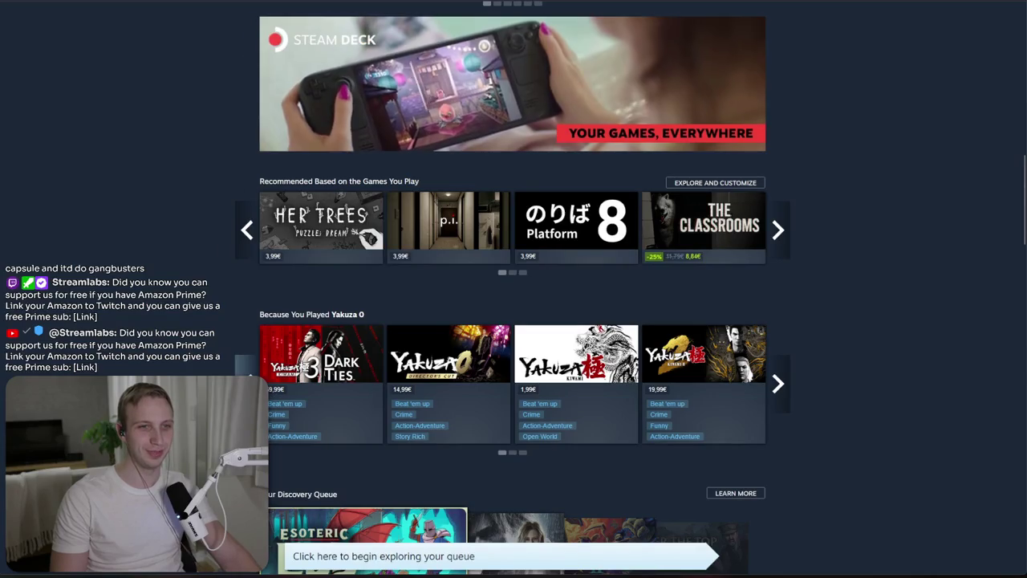
left_click(602, 242)
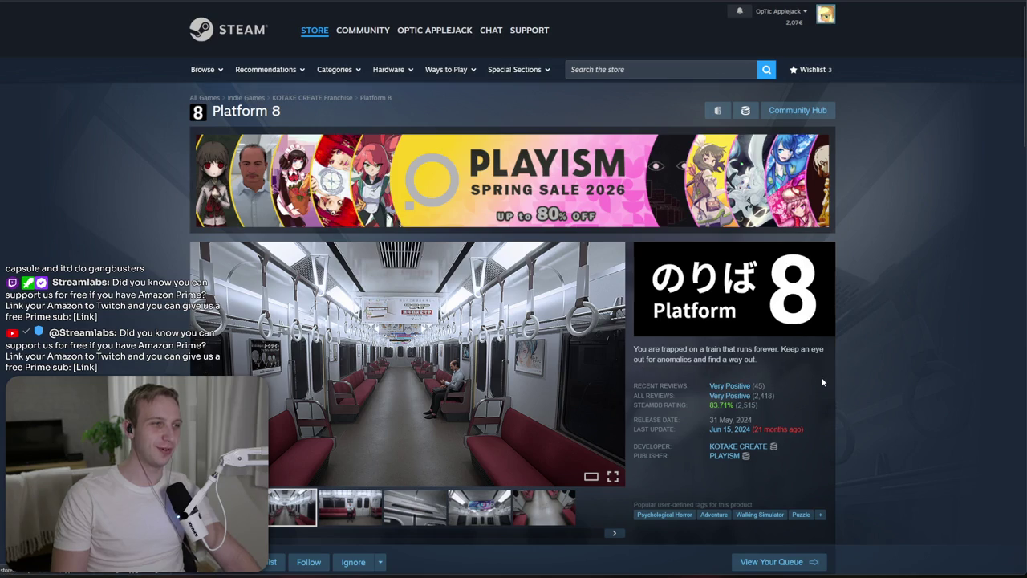
Step: Look at The Exit 8 store page, then go back to Platform 8
scroll(822, 382, "down", 3)
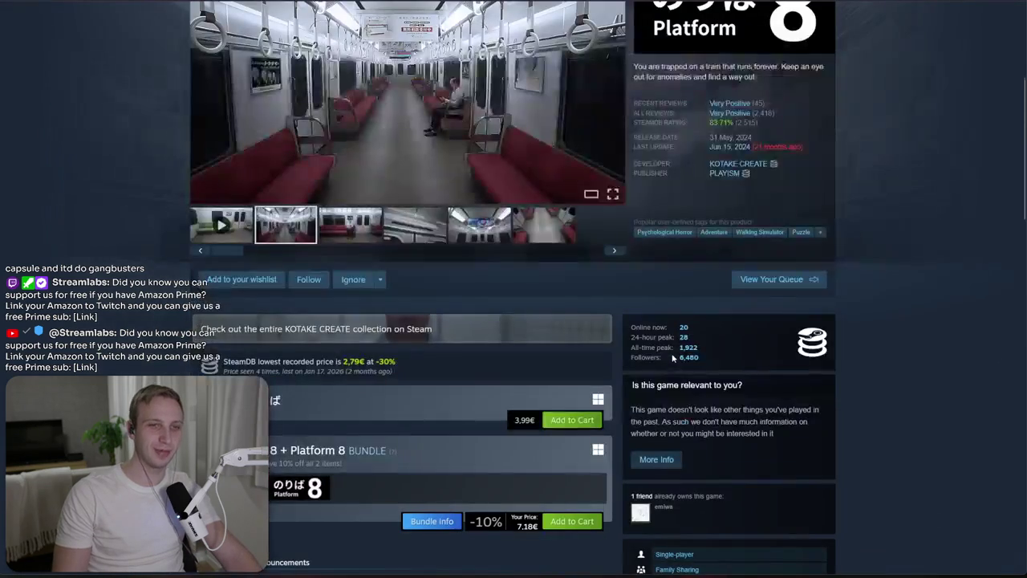
left_click(232, 487)
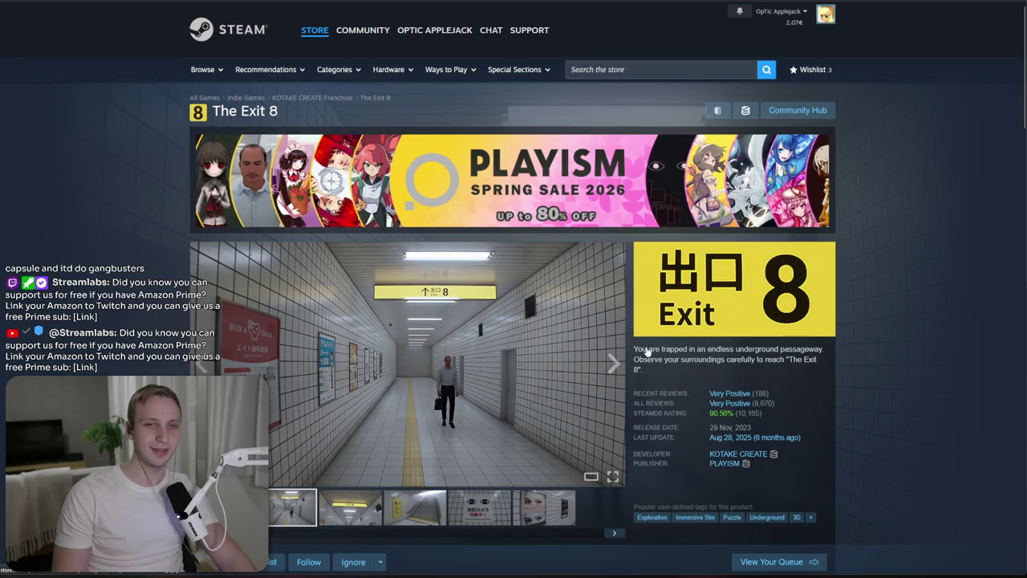
key("alt+Left")
Step: Scroll through the Platform 8 page, then go back to the store front page
scroll(783, 348, "up", 4)
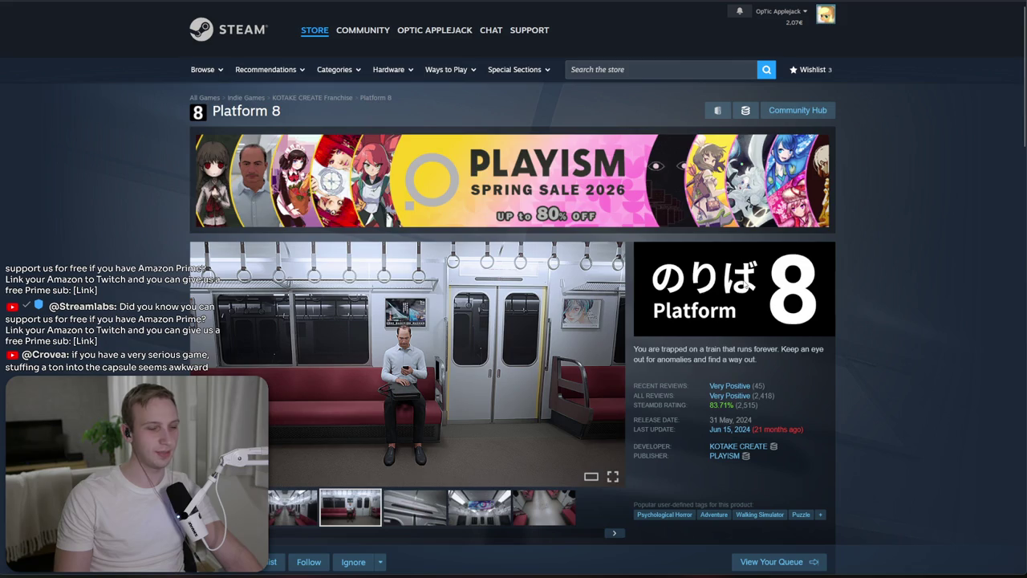
scroll(743, 282, "down", 2)
scroll(740, 285, "down", 2)
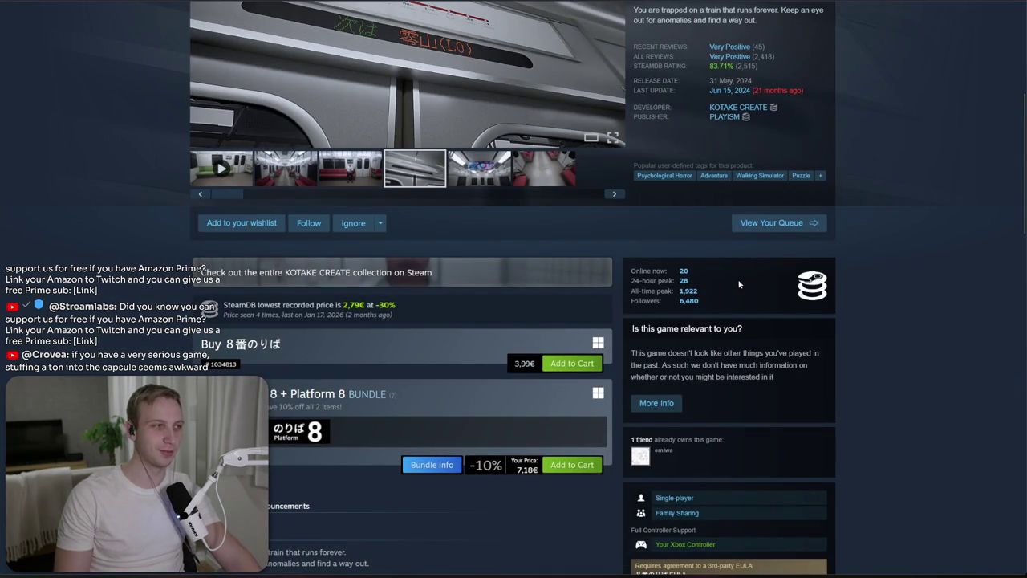
scroll(740, 285, "down", 3)
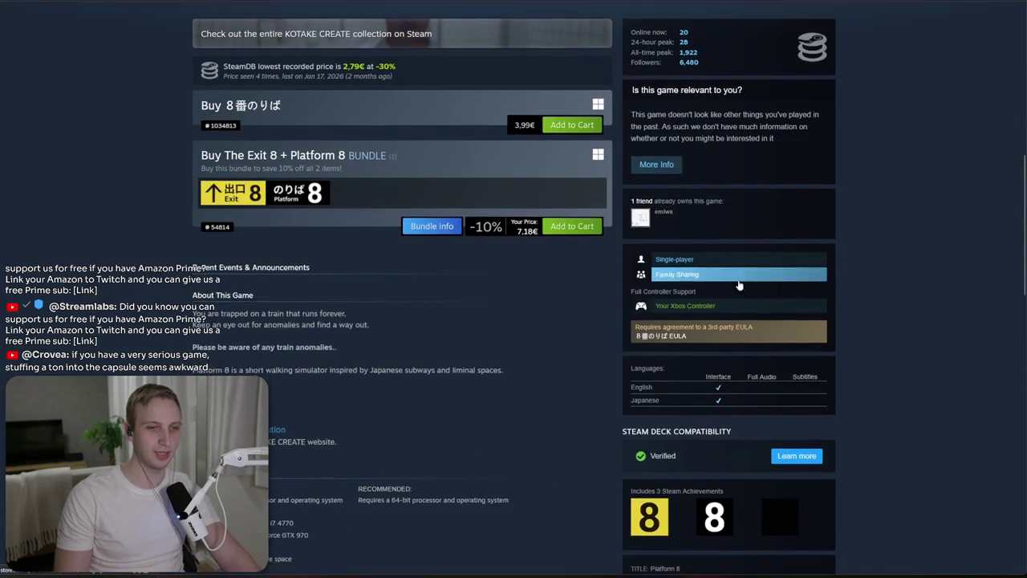
scroll(321, 391, "down", 15)
scroll(317, 389, "up", 3)
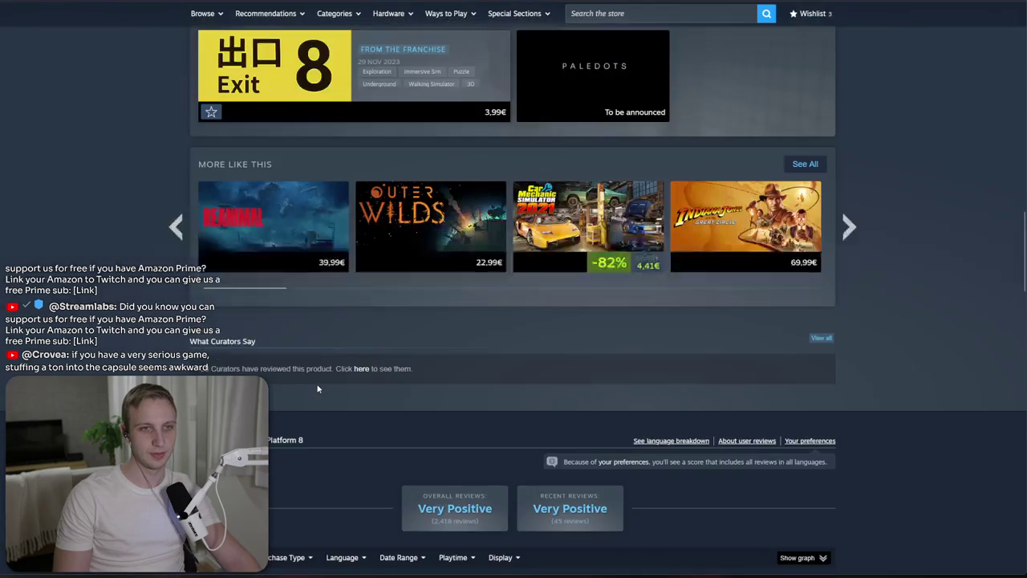
scroll(321, 385, "up", 7)
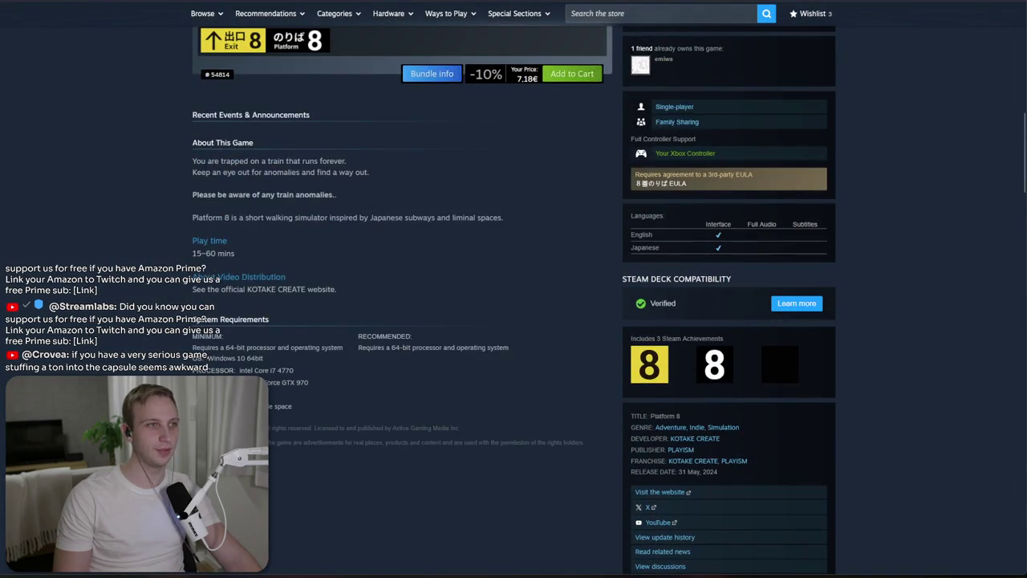
key("alt+Left")
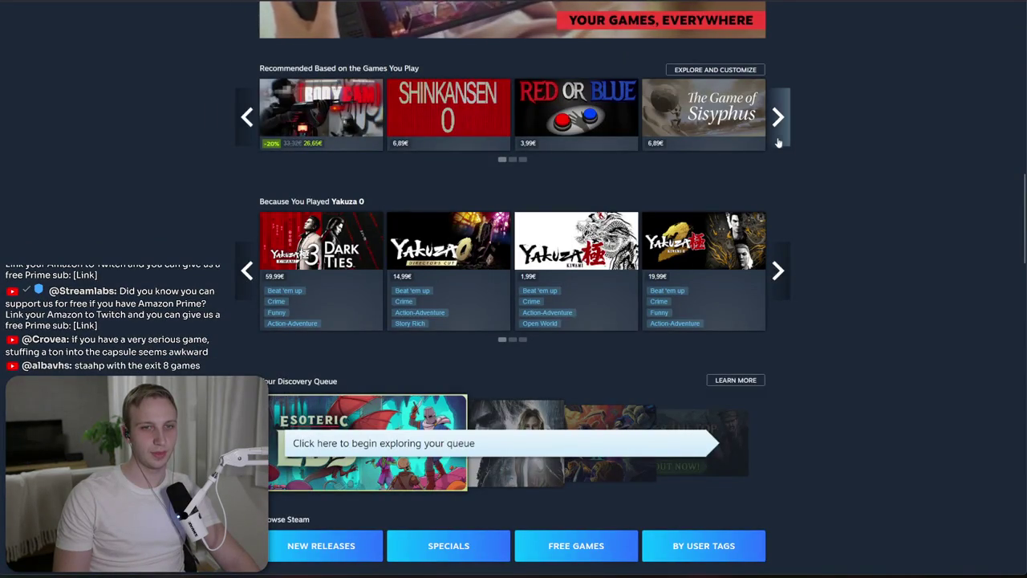
Step: Page through the recommended games carousel and return to the front page
left_click(777, 140)
left_click(777, 140)
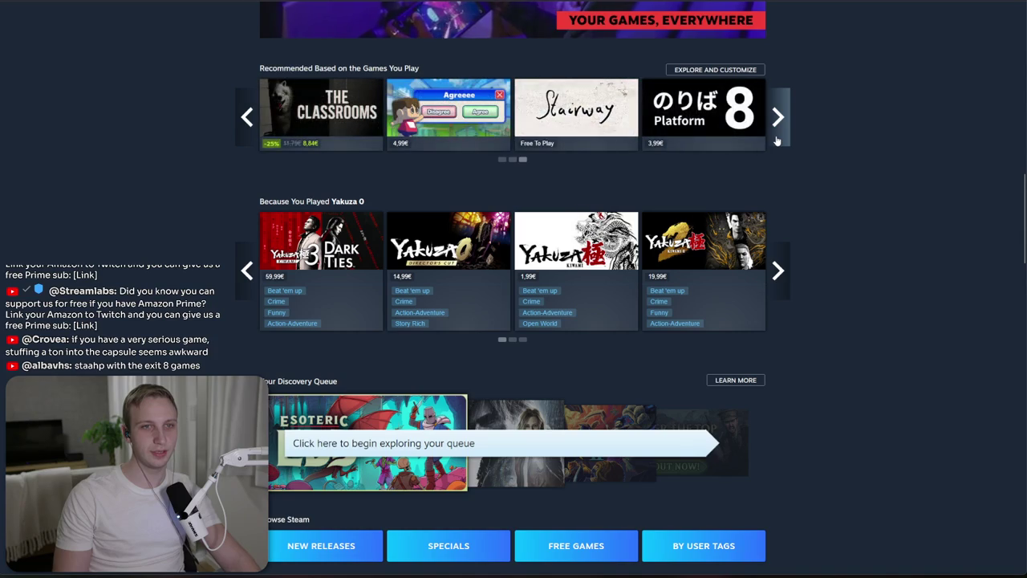
left_click(777, 141)
left_click(777, 140)
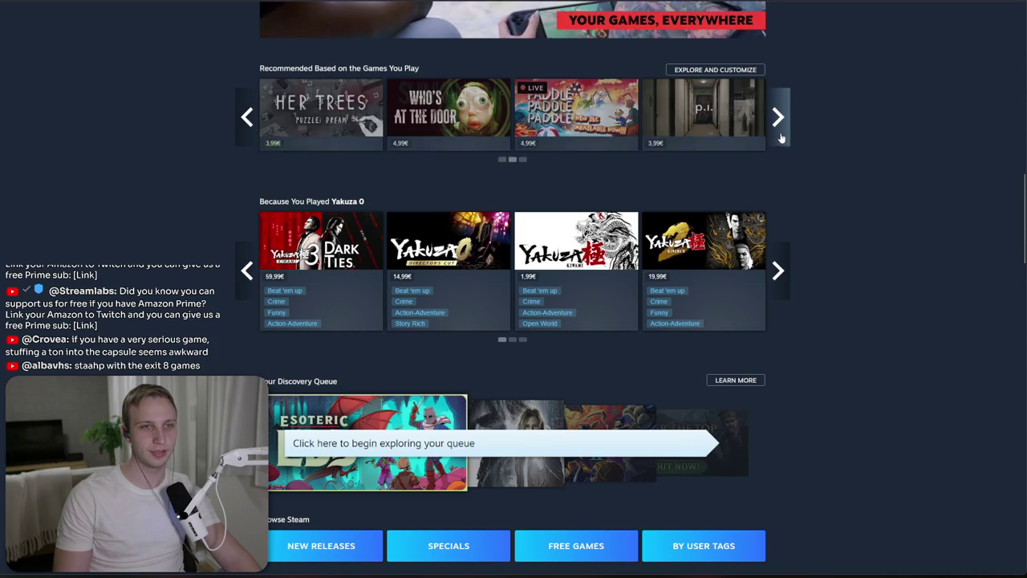
left_click(777, 119)
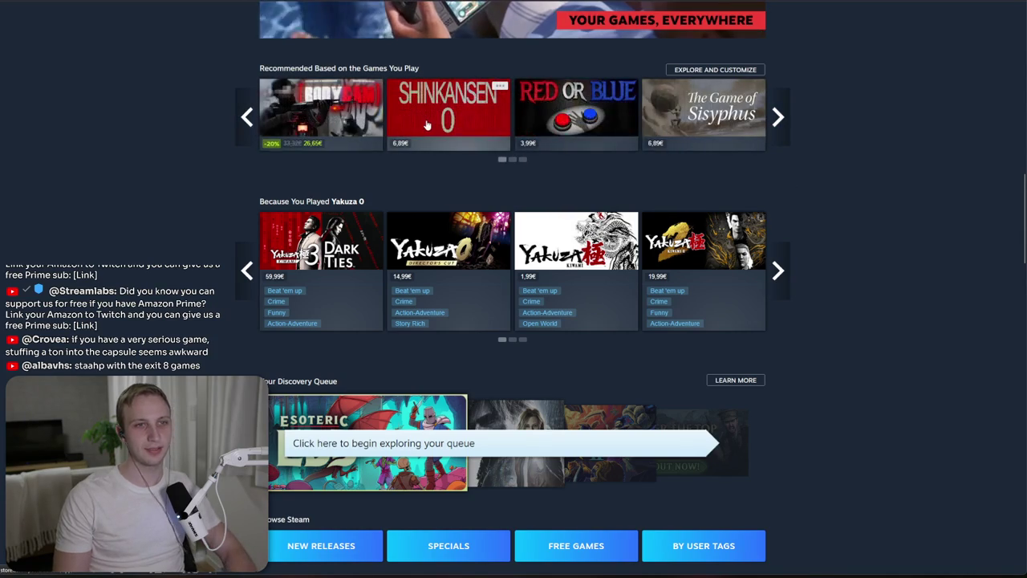
mouse_move(427, 125)
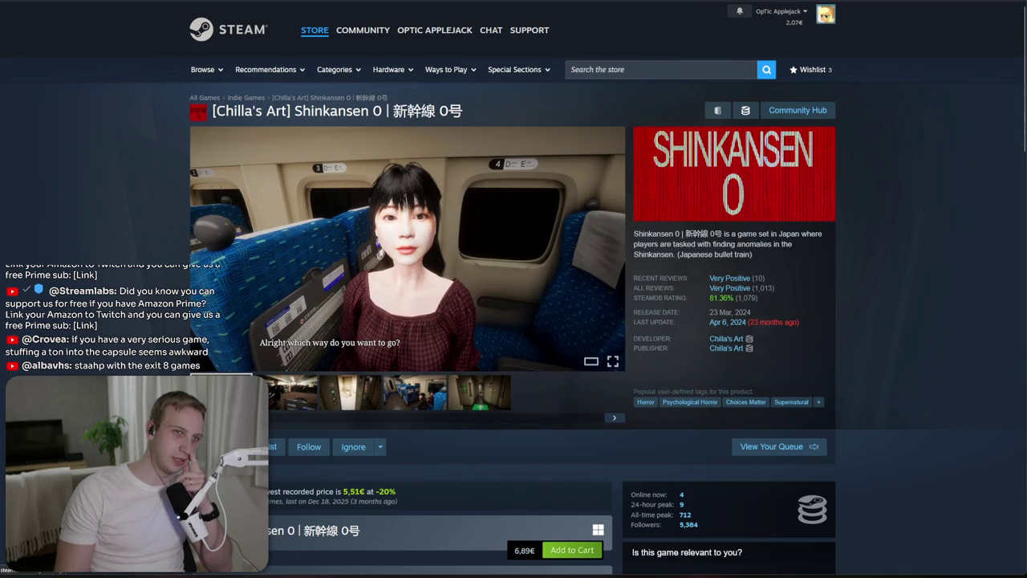
key("alt+Left")
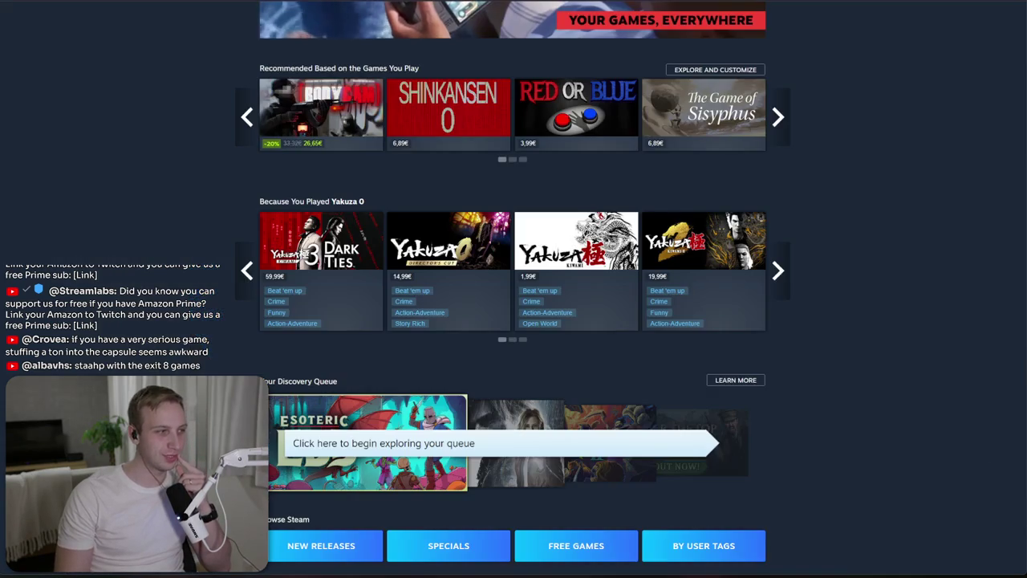
Step: Switch the list to Popular Upcoming and open the Upcoming Releases page
scroll(525, 241, "down", 8)
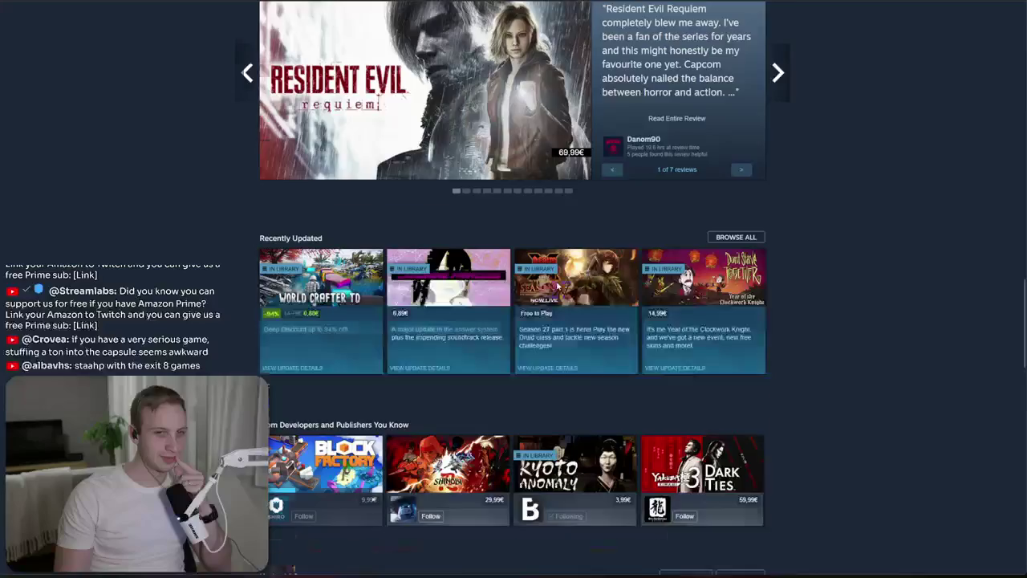
scroll(525, 239, "down", 5)
scroll(233, 221, "down", 2)
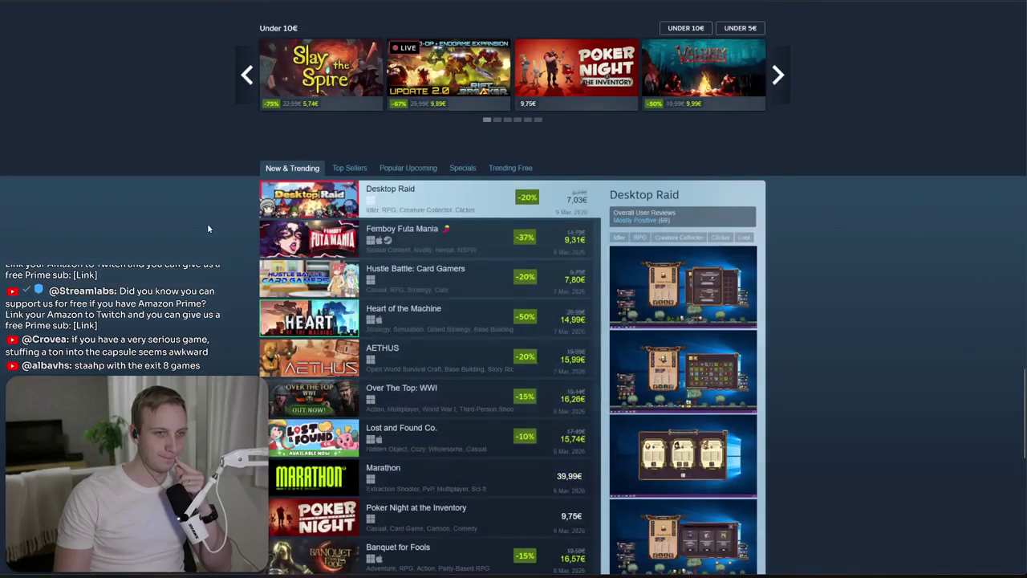
scroll(192, 169, "down", 2)
scroll(201, 128, "up", 2)
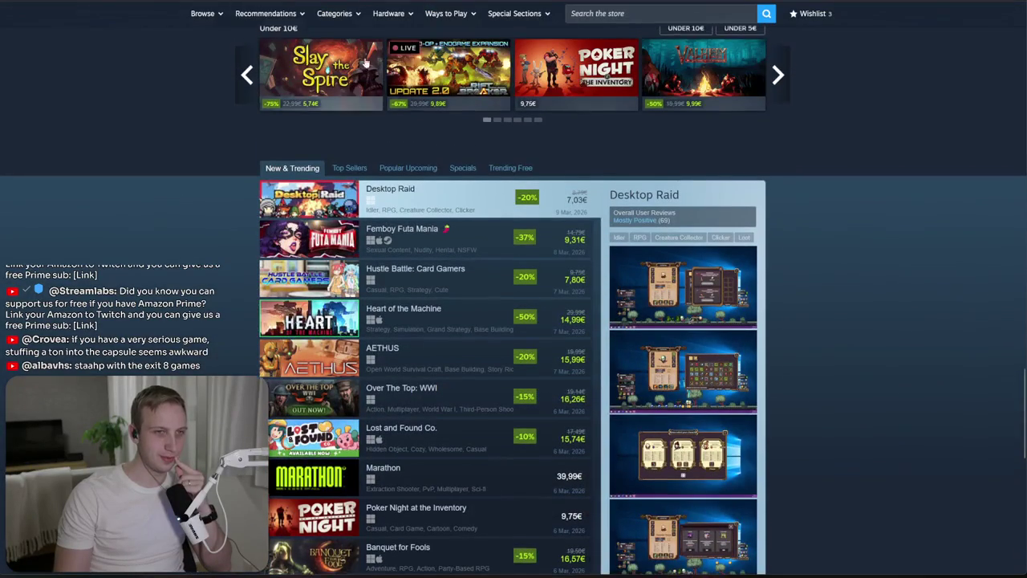
left_click(417, 167)
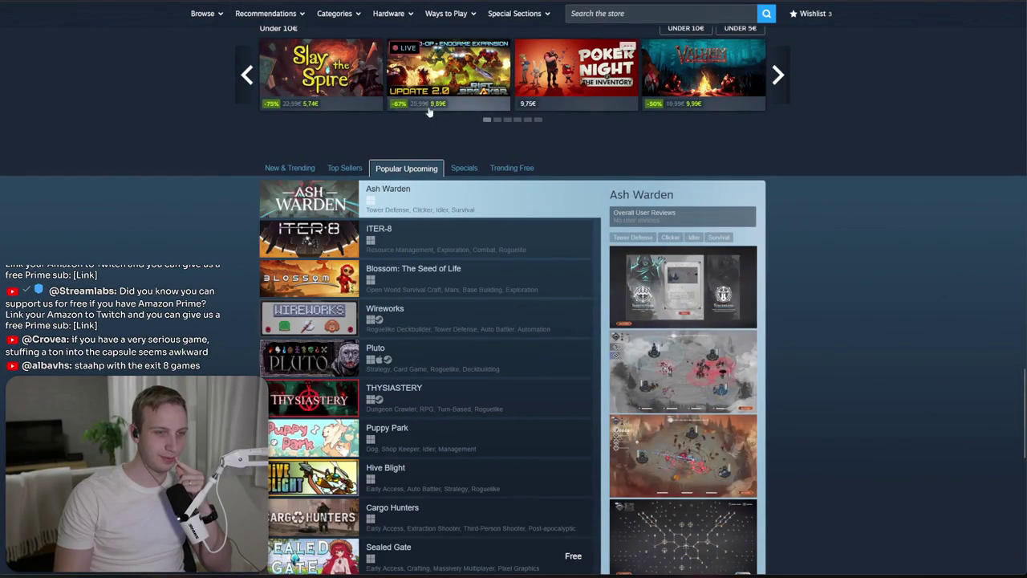
scroll(158, 105, "down", 2)
scroll(158, 106, "down", 3)
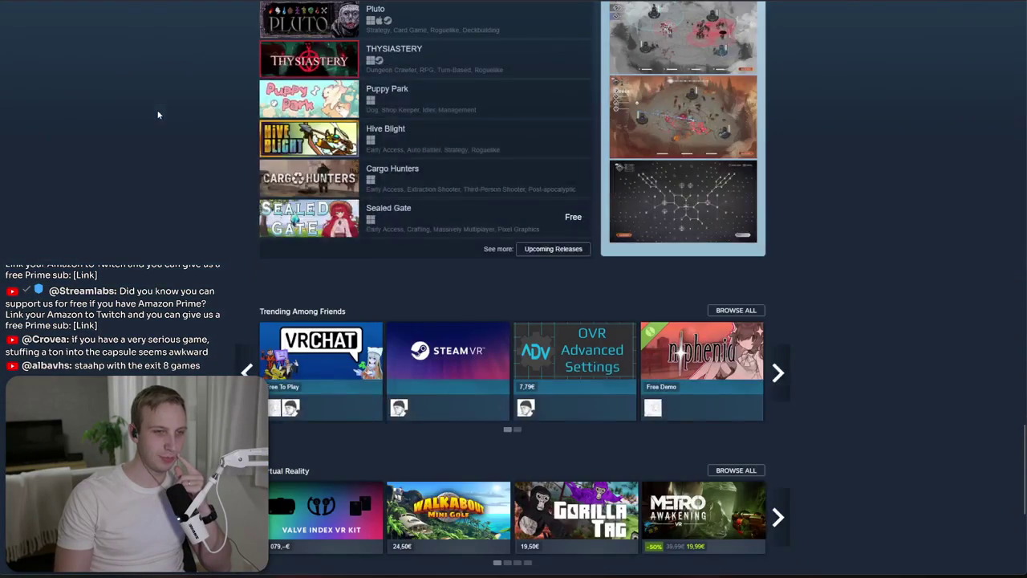
left_click(562, 255)
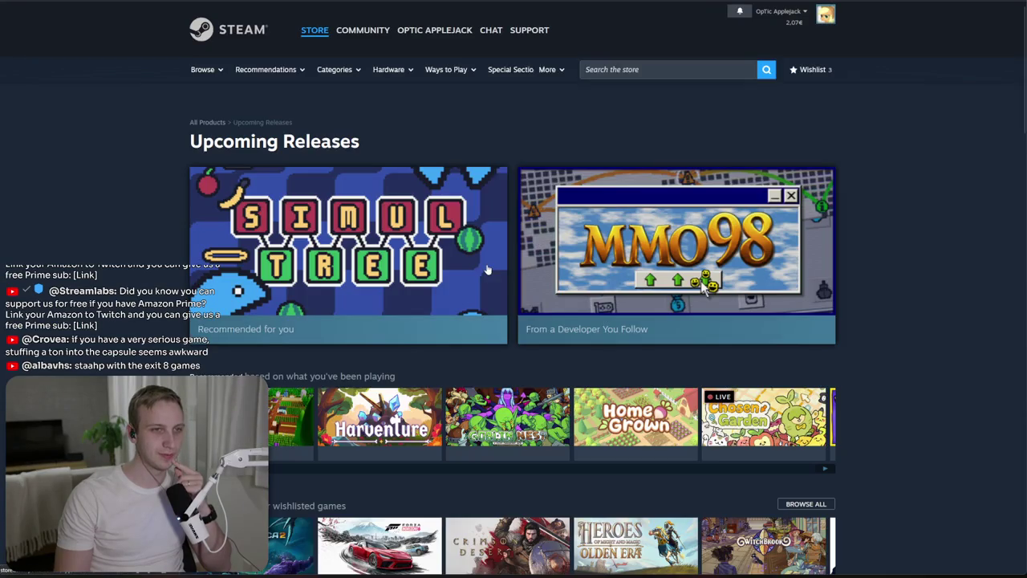
Step: Switch to All Upcoming Releases and scroll through the list
scroll(924, 211, "down", 4)
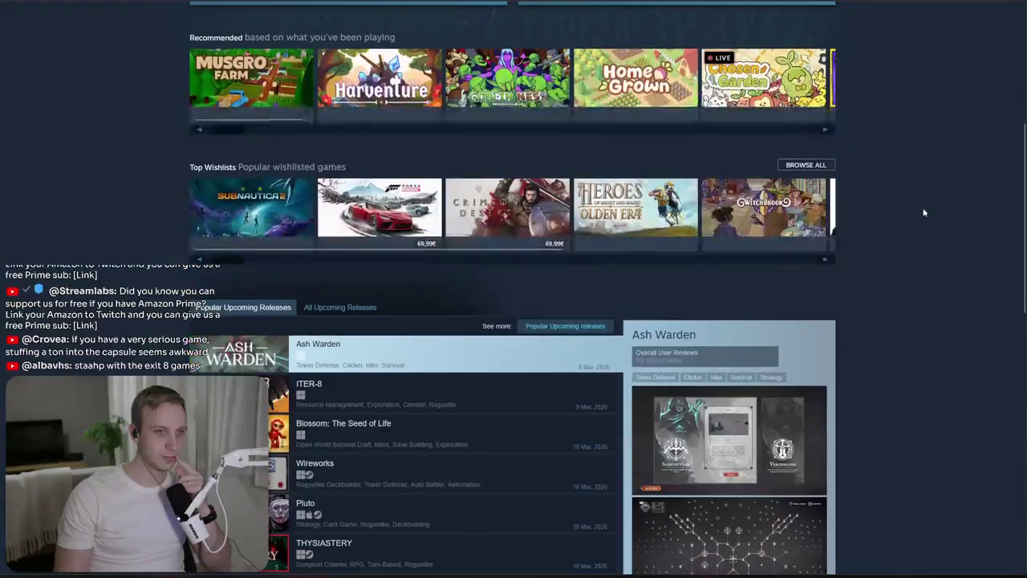
left_click(372, 306)
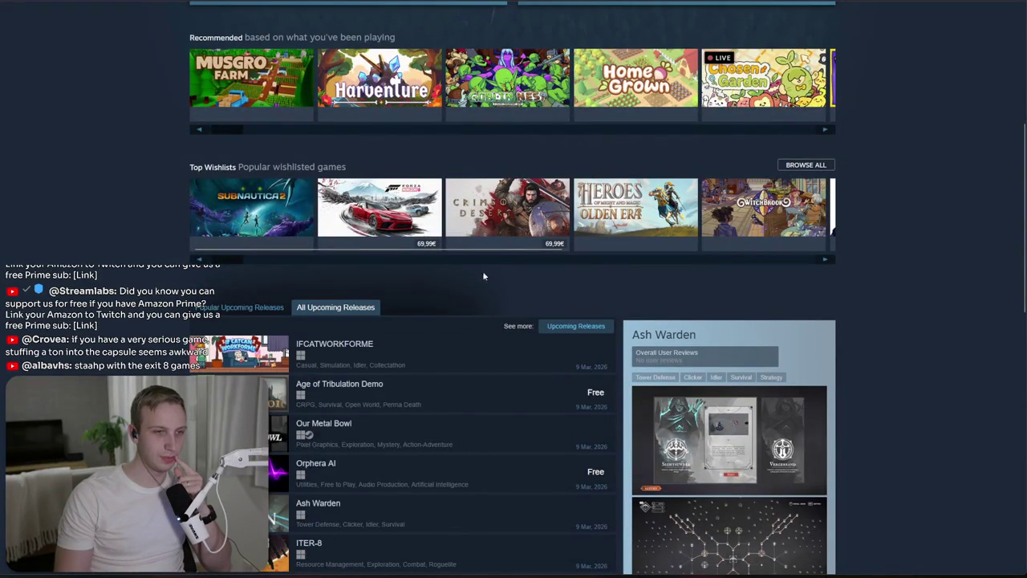
scroll(474, 277, "down", 2)
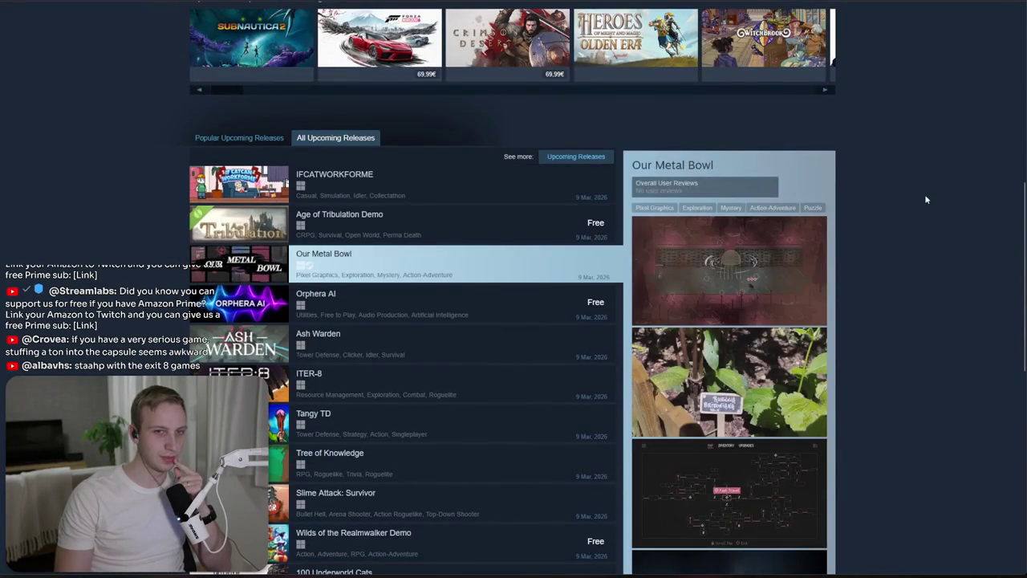
scroll(926, 200, "down", 5)
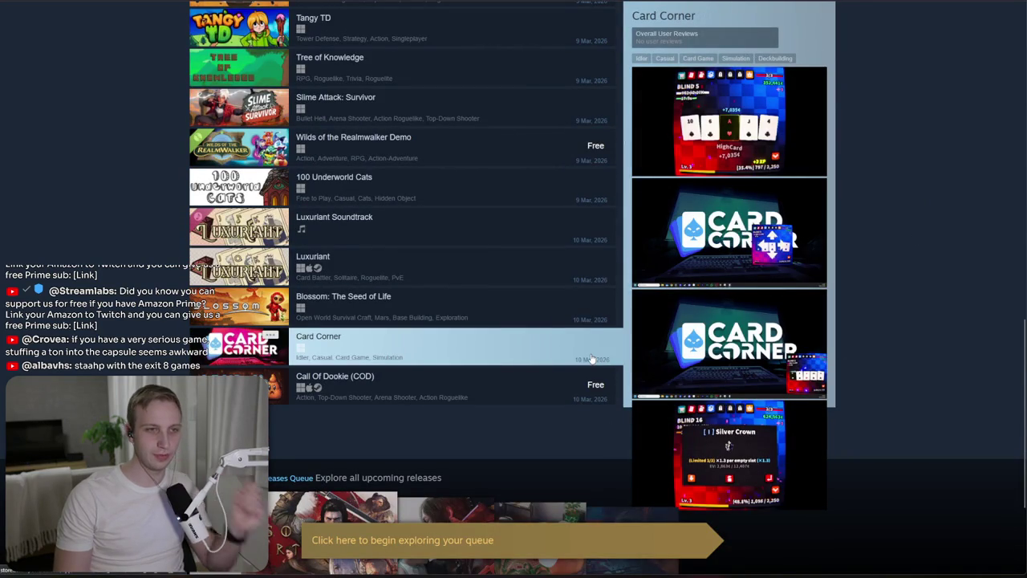
scroll(586, 365, "up", 3)
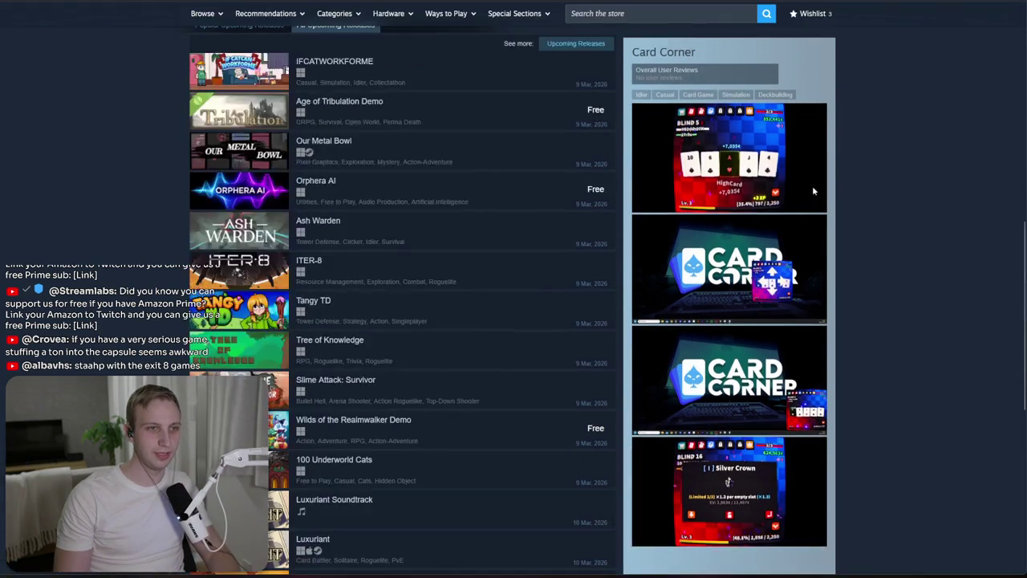
scroll(562, 321, "up", 3)
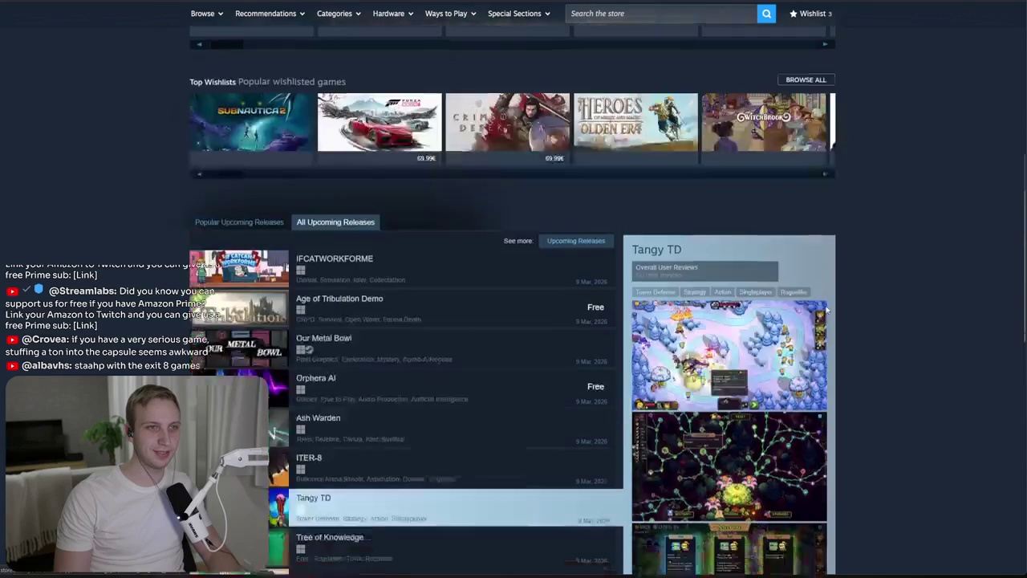
Step: Finish scanning the upcoming list, then leave the store for a fresh browser tab
scroll(539, 229, "down", 3)
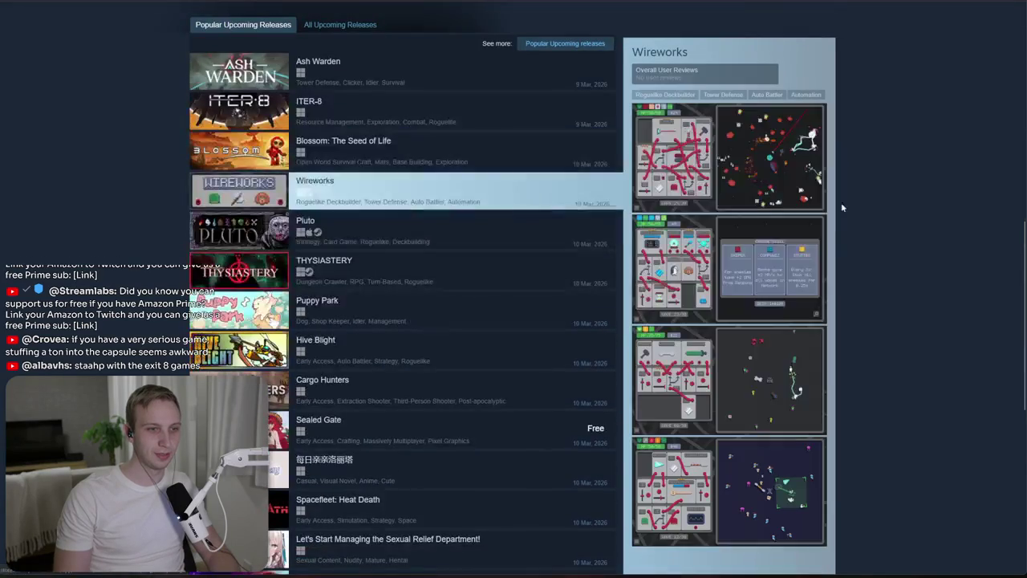
scroll(860, 220, "down", 3)
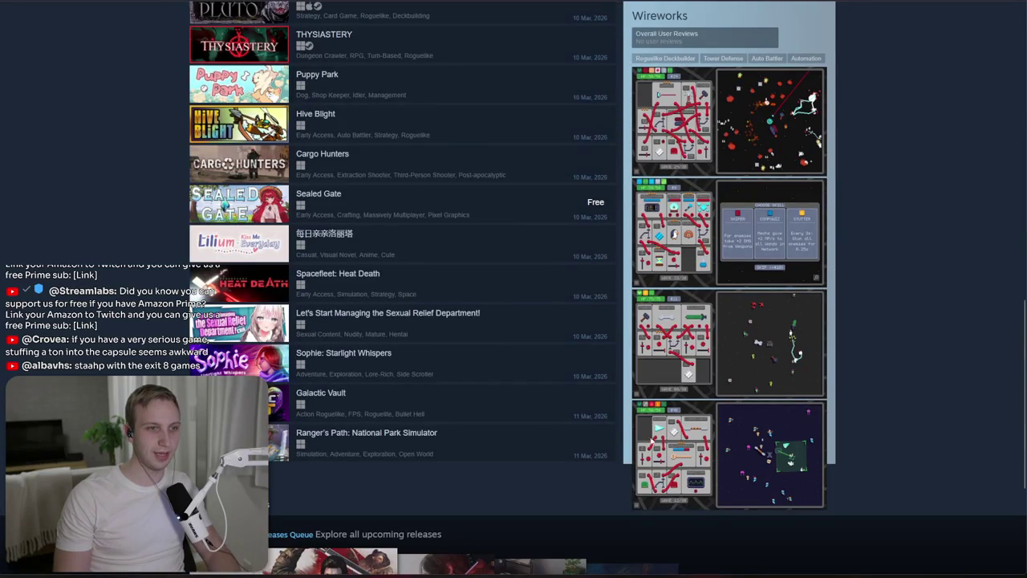
scroll(776, 455, "up", 4)
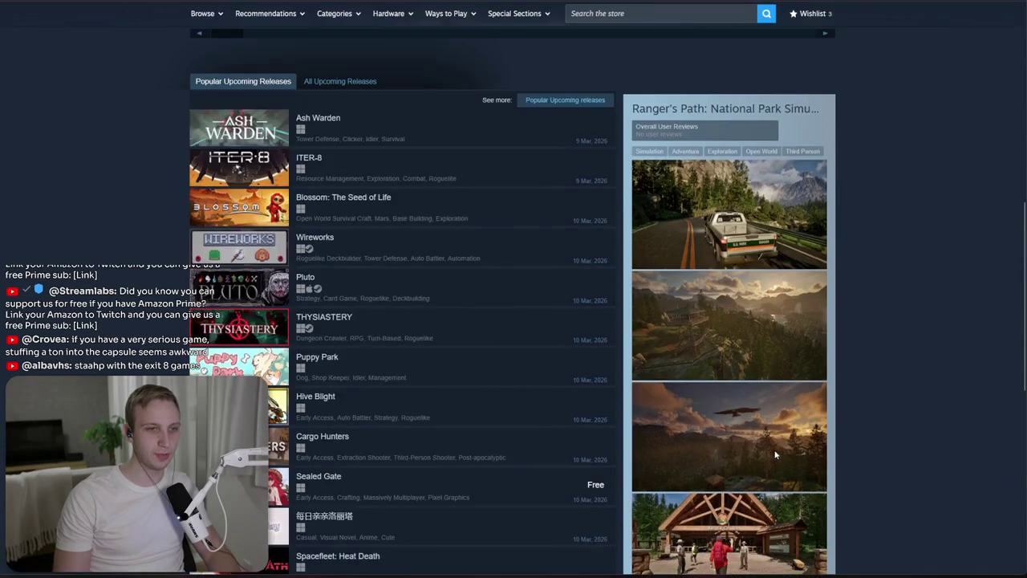
key("ctrl+w")
key("ctrl+w")
key("ctrl+w")
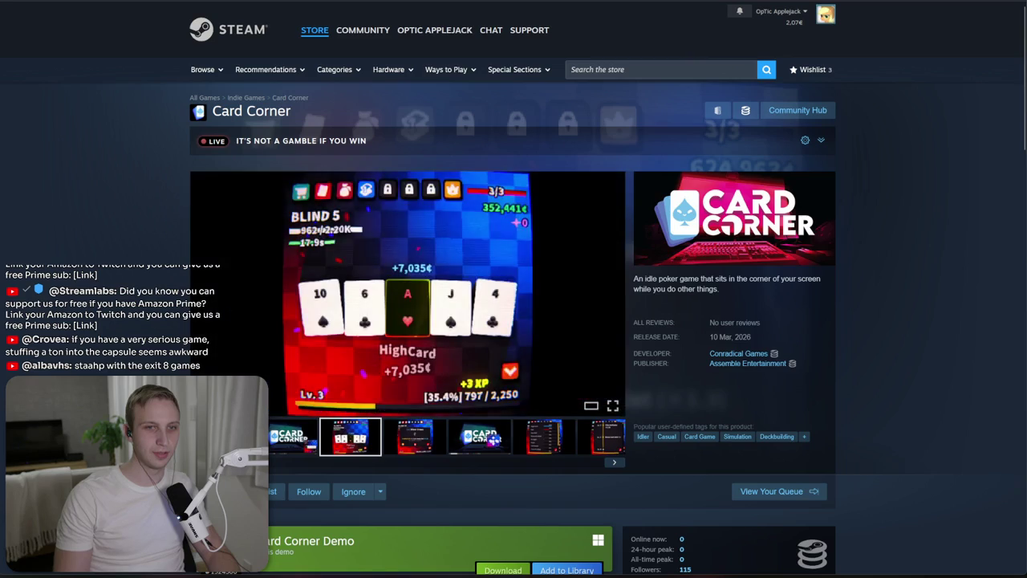
key("ctrl+l")
Step: Load Gamalytic and check the Tangy TD stats page
type("gam")
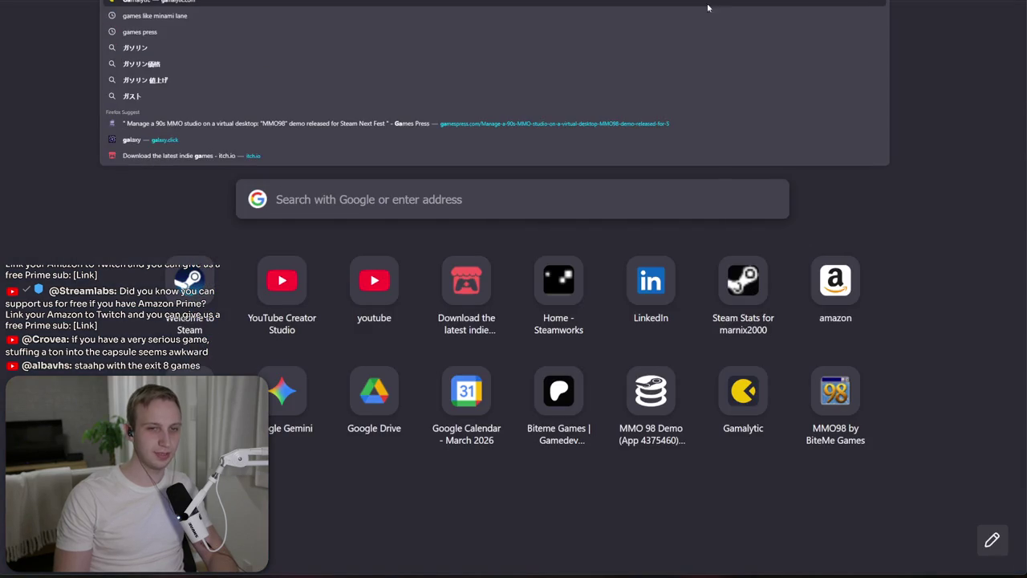
left_click(701, 27)
left_click(160, 15)
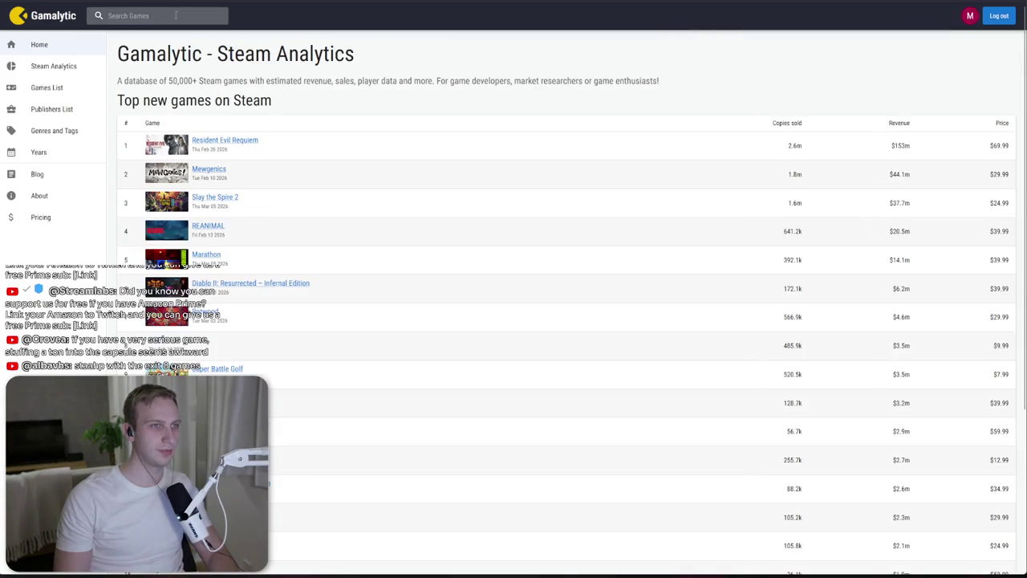
type("tangy td")
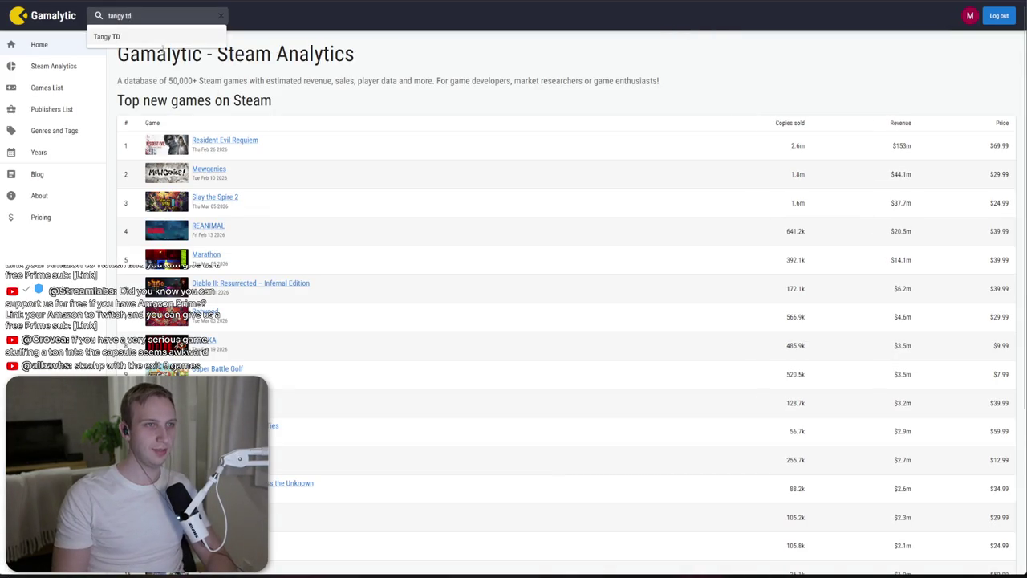
left_click(161, 45)
scroll(217, 246, "down", 5)
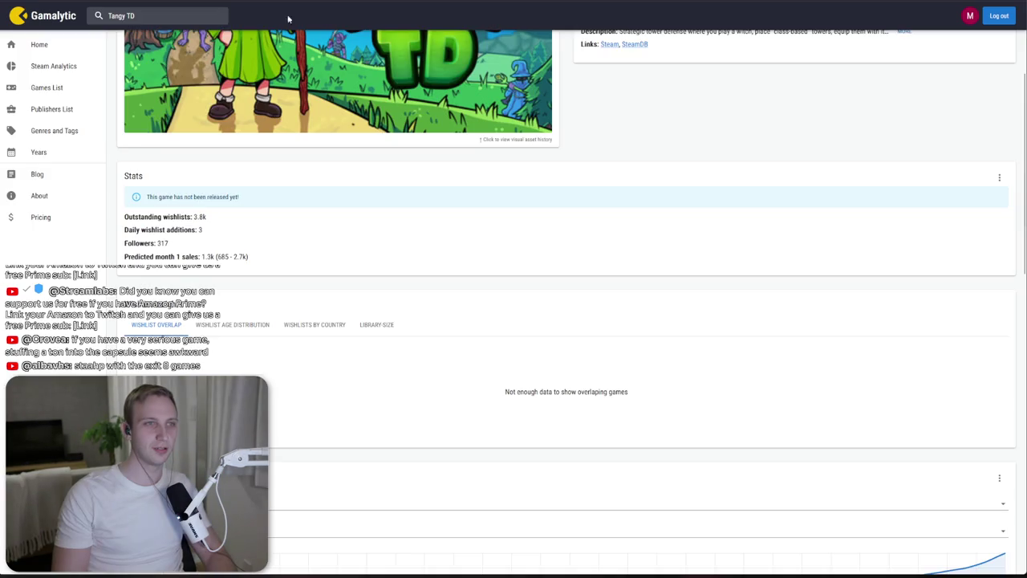
Step: Look up Card Corner on Gamalytic and scroll to its Stats box
left_click(197, 16)
type("card co")
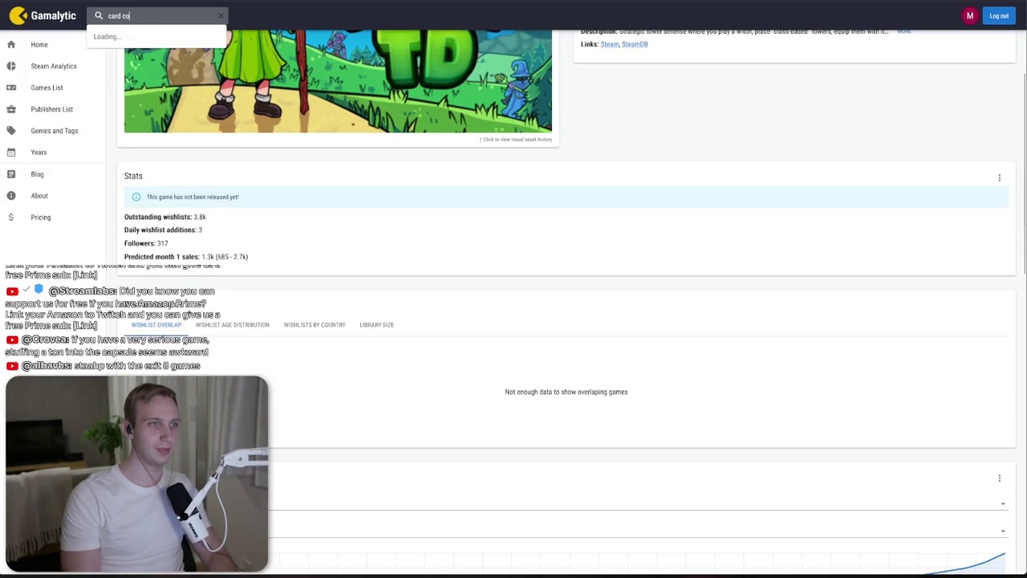
type("r")
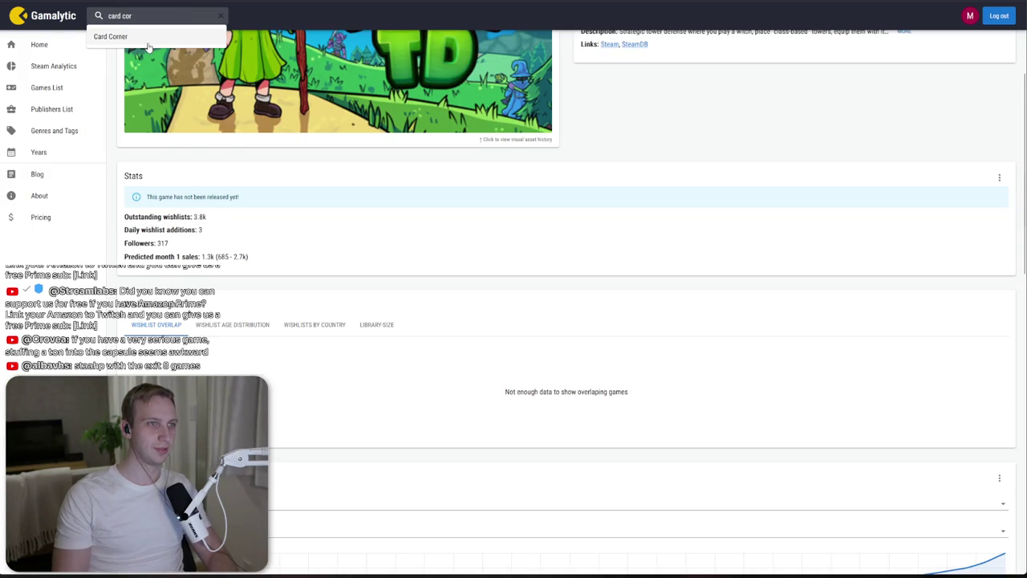
left_click(148, 46)
scroll(278, 320, "down", 3)
Step: Highlight Card Corner's 'Outstanding wishlists: 1.4k' figure
left_click_drag(219, 210, 231, 214)
left_click(230, 213)
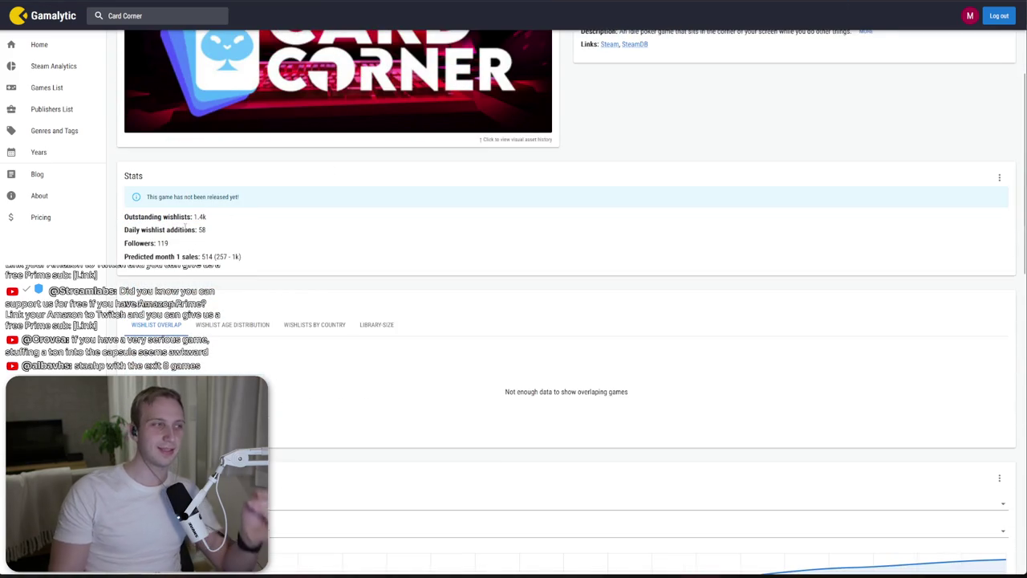
left_click_drag(144, 230, 207, 217)
left_click(204, 216)
mouse_move(122, 216)
left_mouse_down()
mouse_move(241, 216)
mouse_move(167, 199)
left_mouse_up()
left_click(252, 218)
left_click(166, 210)
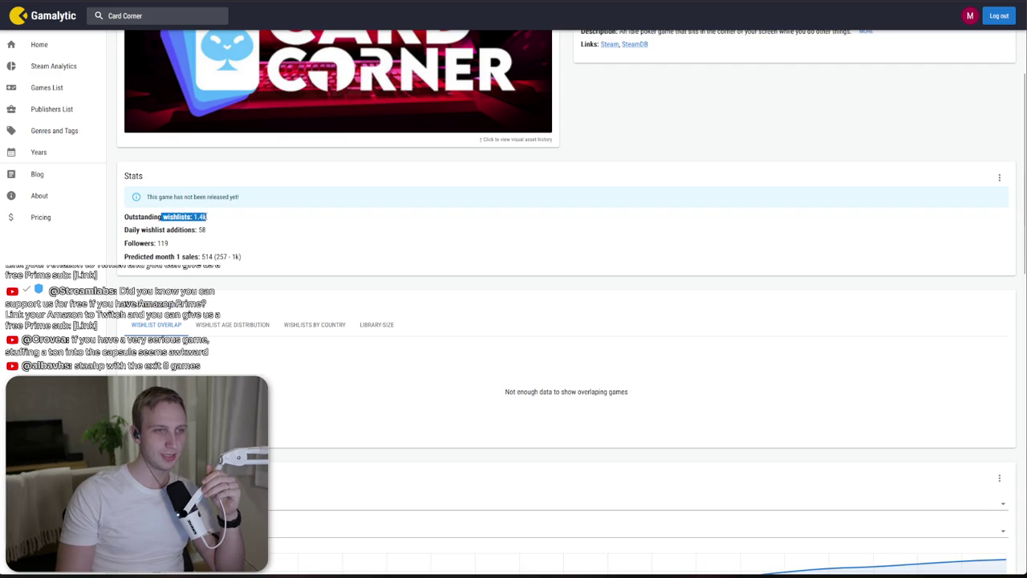
left_click(166, 217)
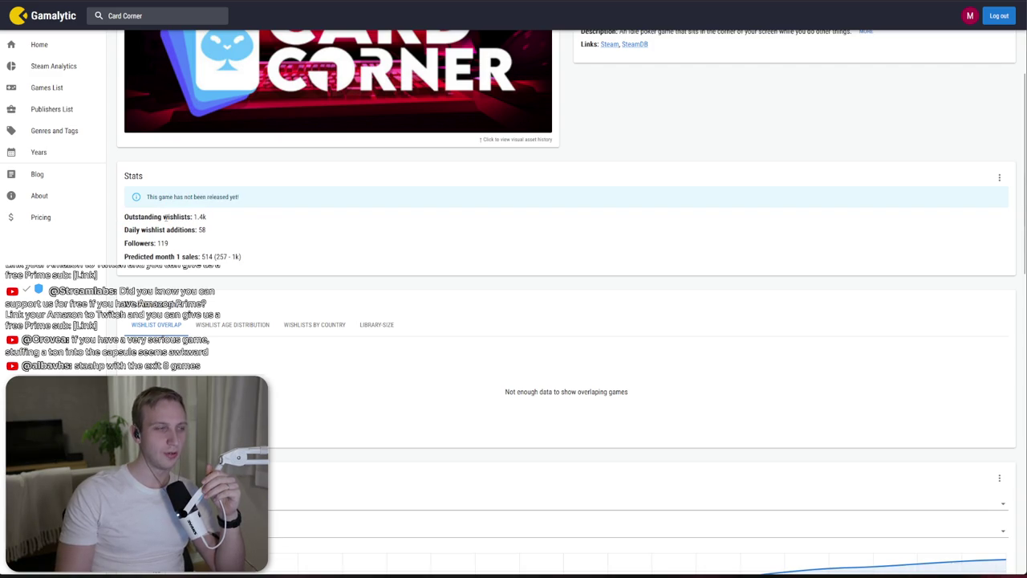
left_click_drag(223, 220, 124, 217)
Step: Open Card Corner's Steam store page from Gamalytic
scroll(249, 202, "up", 3)
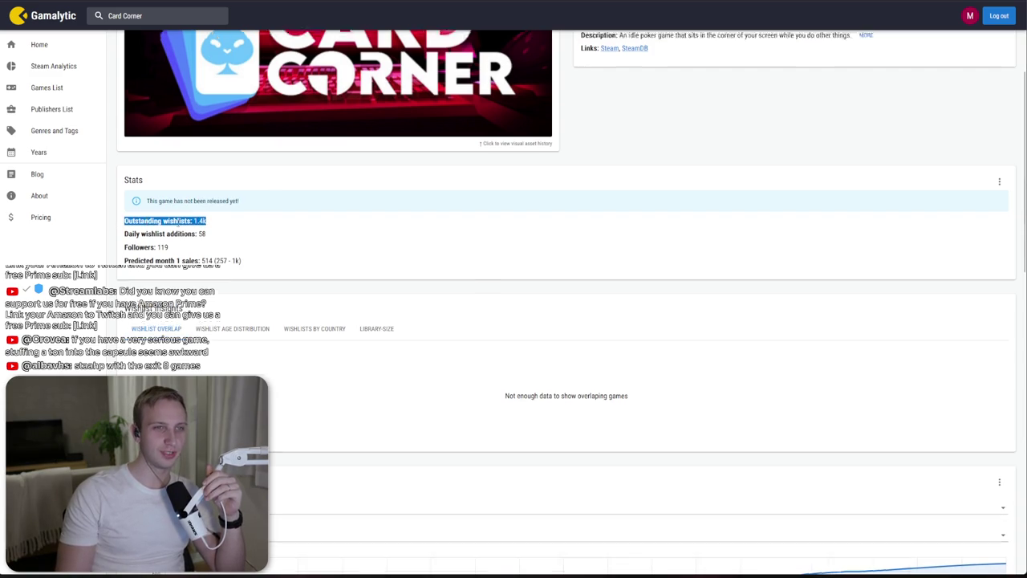
left_click_drag(581, 174, 871, 190)
left_click(610, 228)
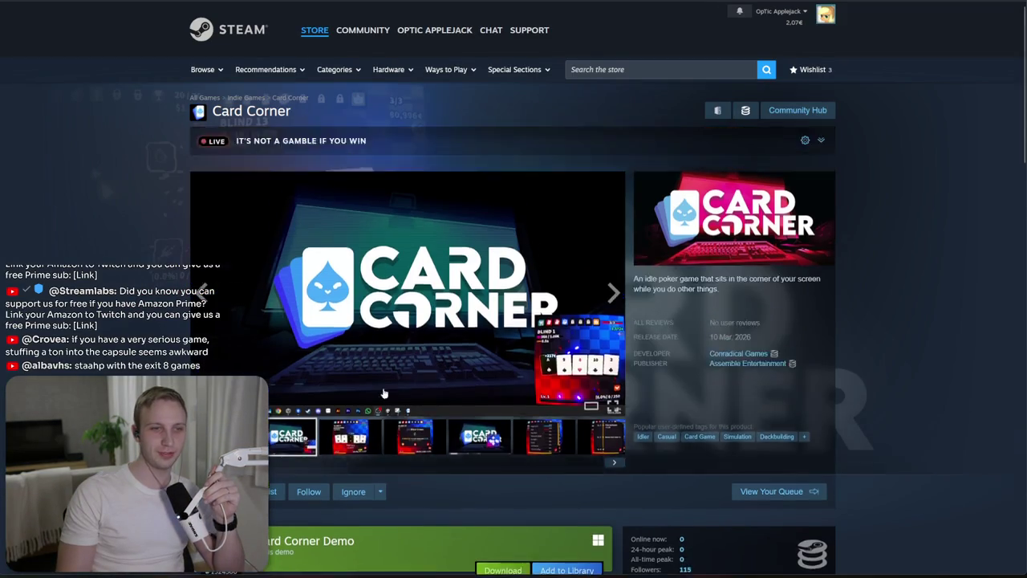
Step: View a Card Corner screenshot full size, then scroll down the store page
left_click(546, 394)
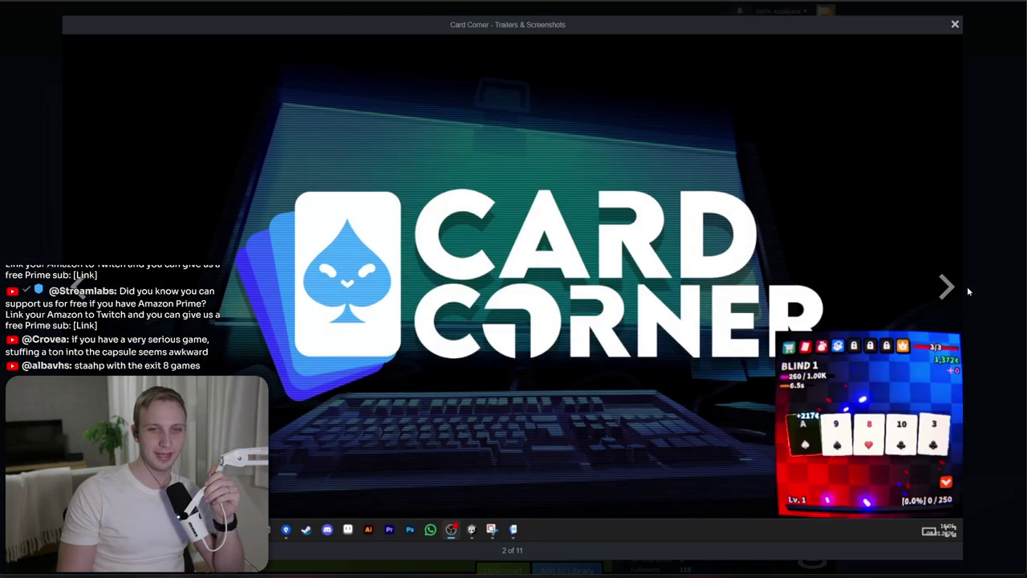
left_click(1013, 275)
scroll(936, 285, "down", 4)
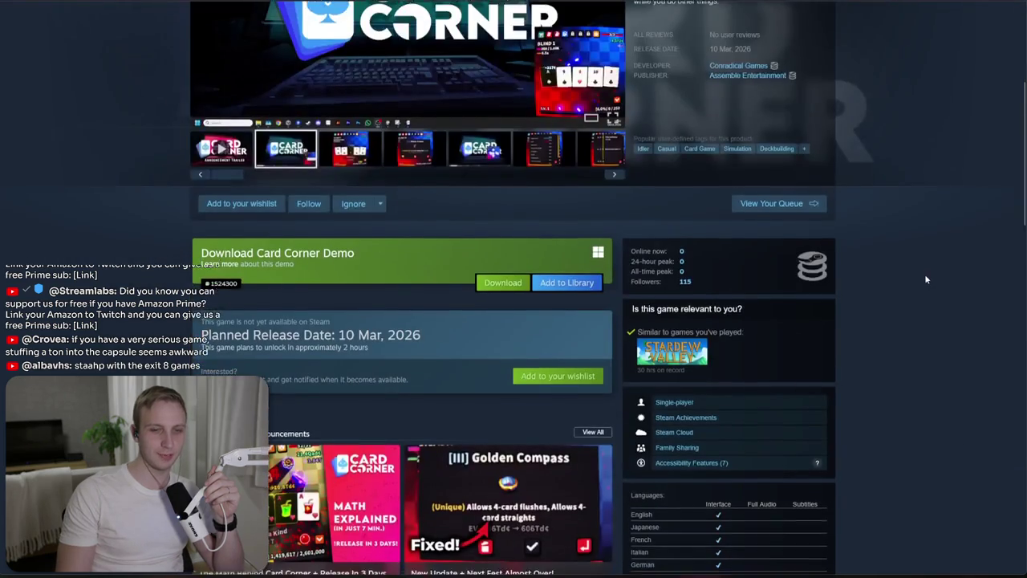
scroll(926, 269, "down", 4)
Step: Browse Card Corner's community discussions, then show All Upcoming Releases
left_click(706, 442)
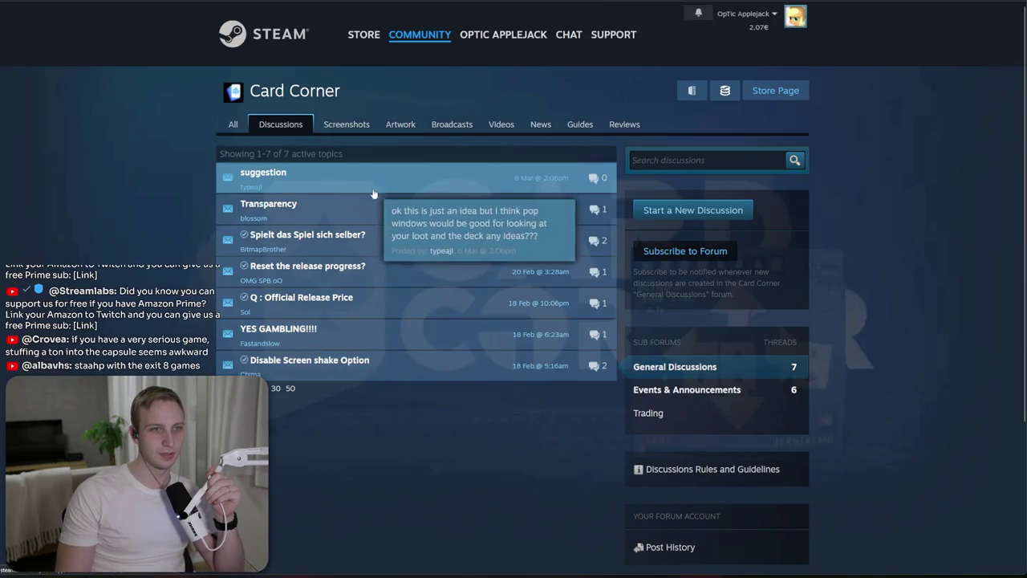
mouse_move(393, 303)
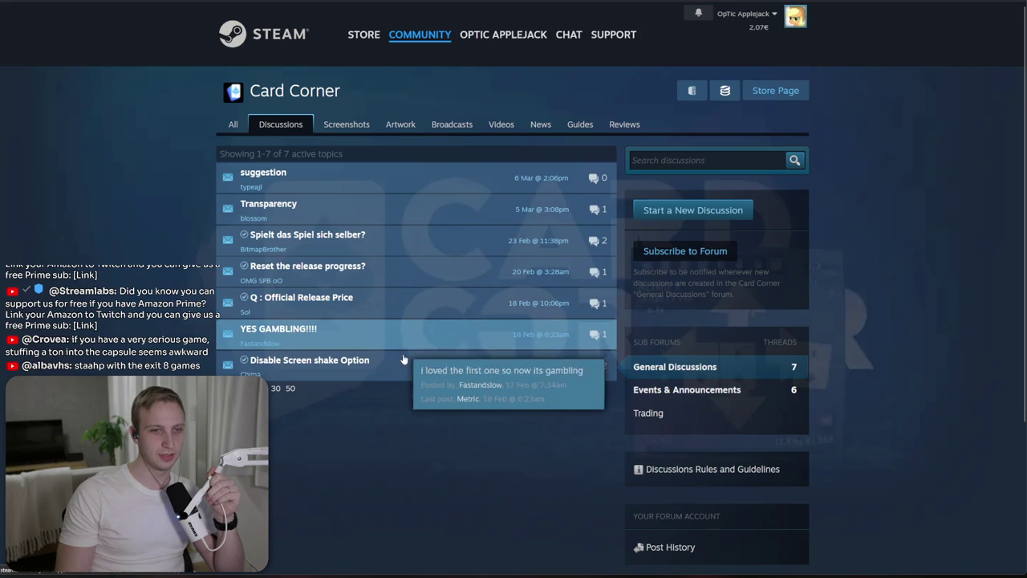
mouse_move(405, 372)
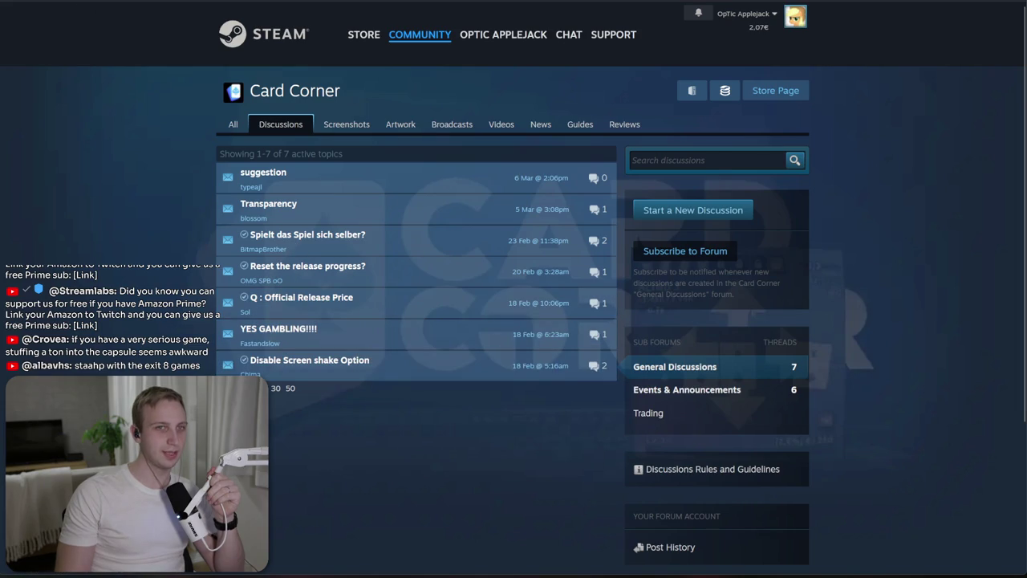
key("alt+Left")
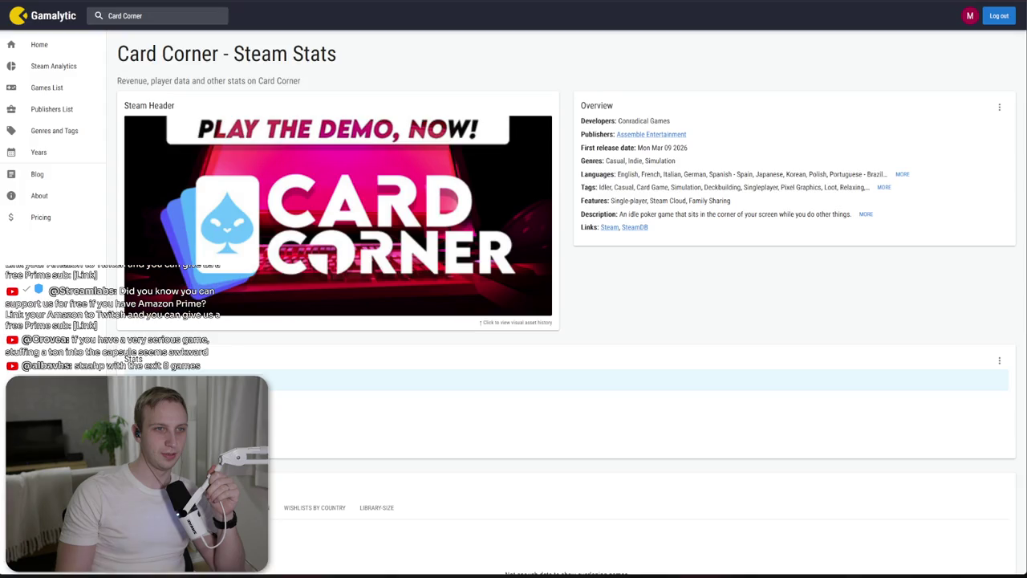
key("ctrl+Tab")
key("ctrl+Tab")
key("ctrl+Tab")
key("ctrl+Tab")
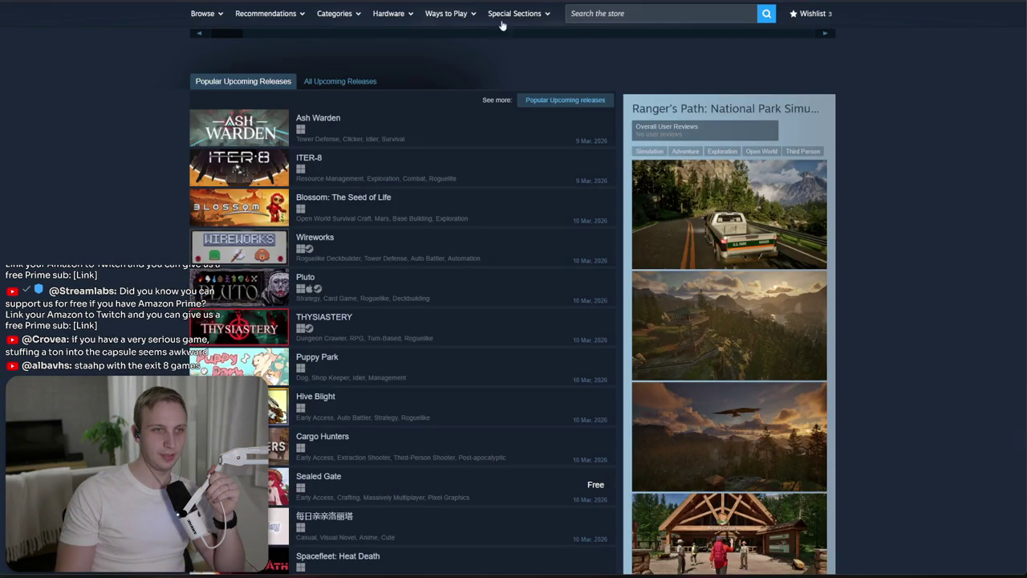
left_click(335, 81)
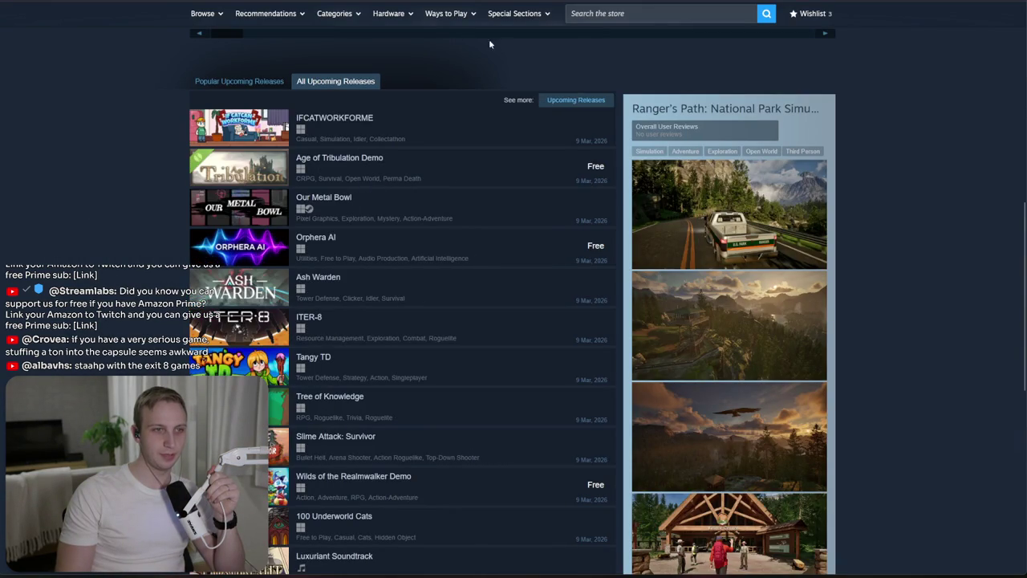
Step: Open the full Upcoming Releases list and filter it to Games only
scroll(127, 138, "down", 3)
scroll(125, 148, "down", 1)
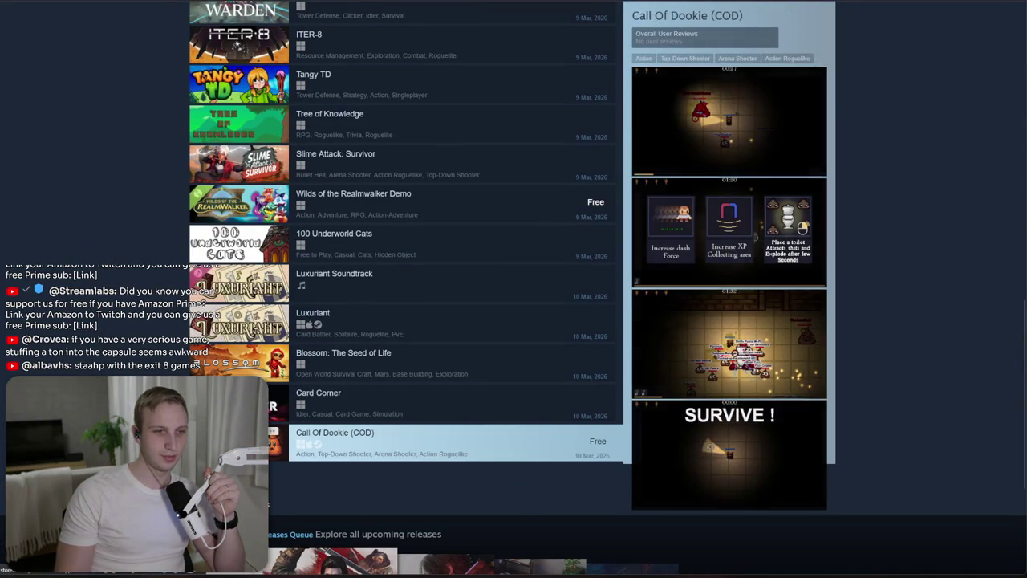
scroll(450, 442, "up", 4)
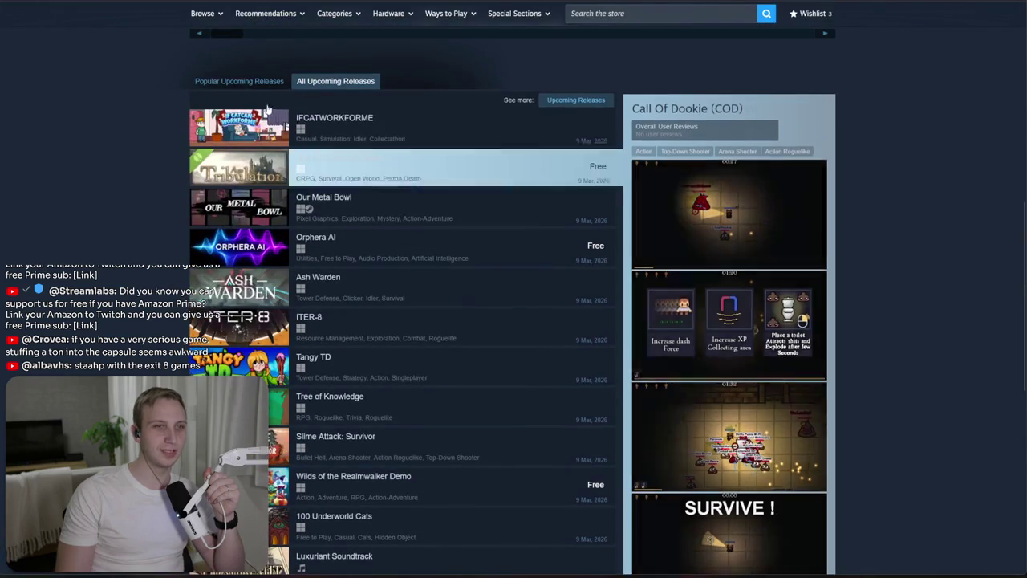
left_click(575, 99)
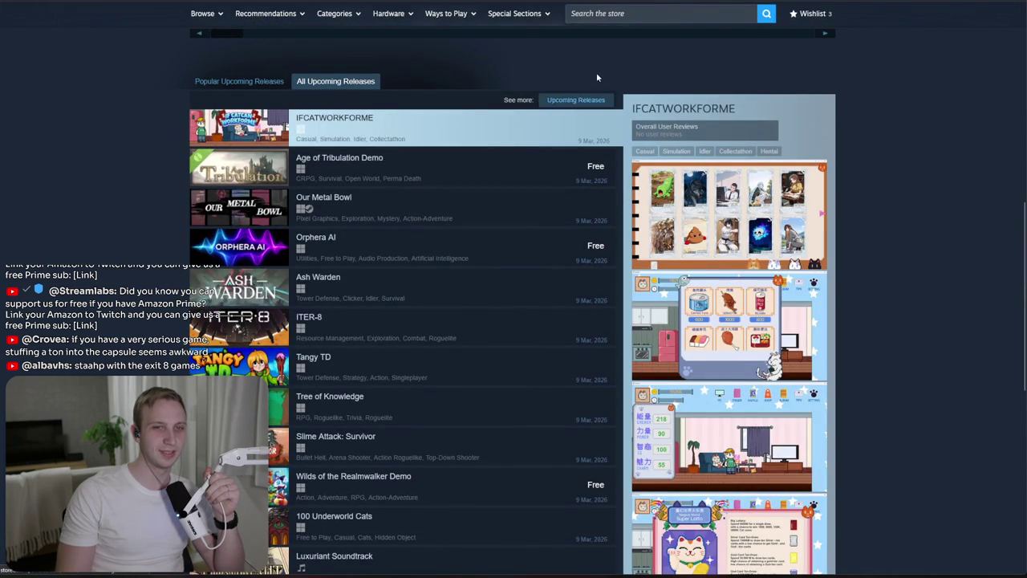
scroll(171, 113, "down", 2)
scroll(171, 110, "down", 1)
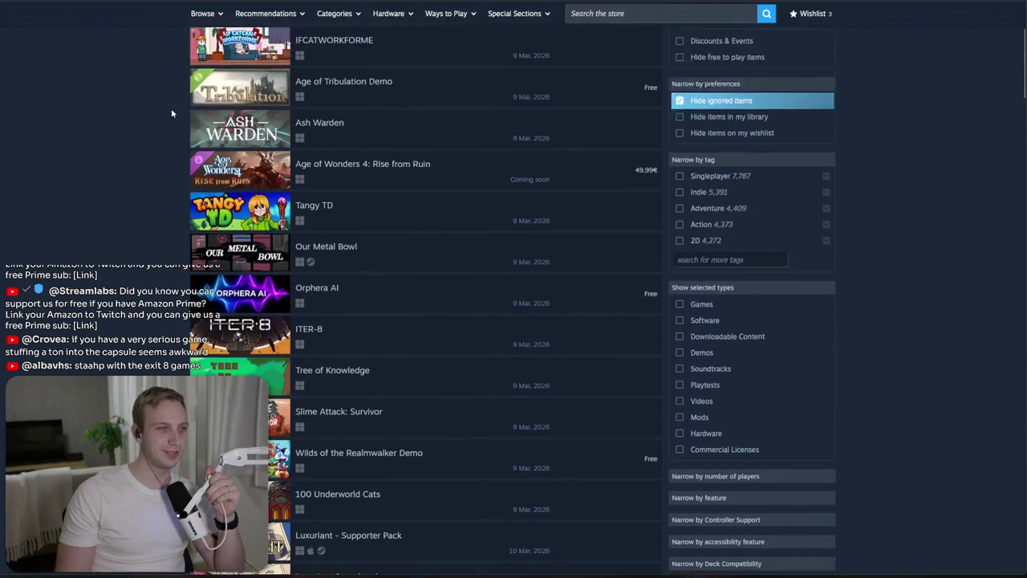
scroll(141, 168, "down", 2)
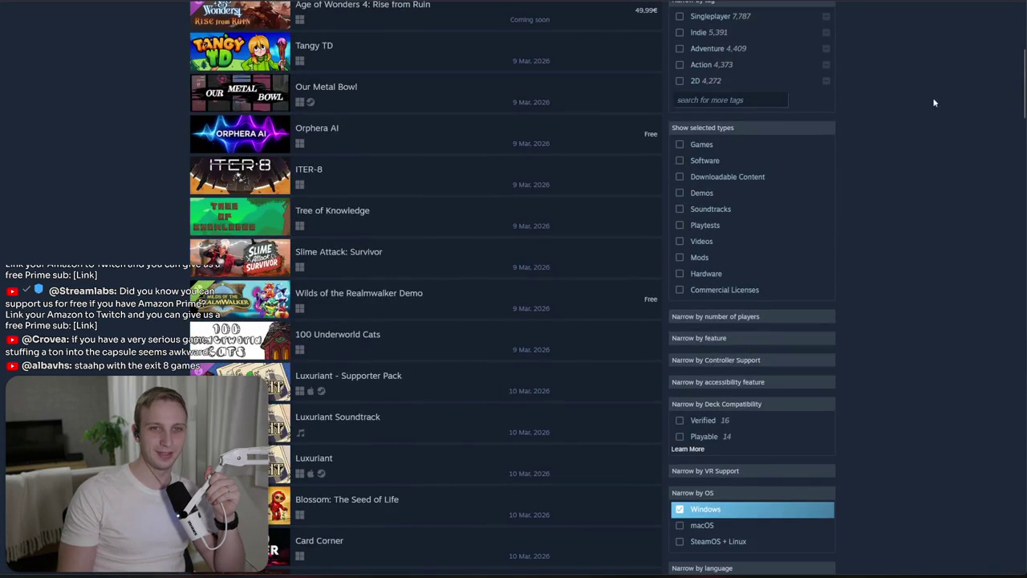
left_click(686, 146)
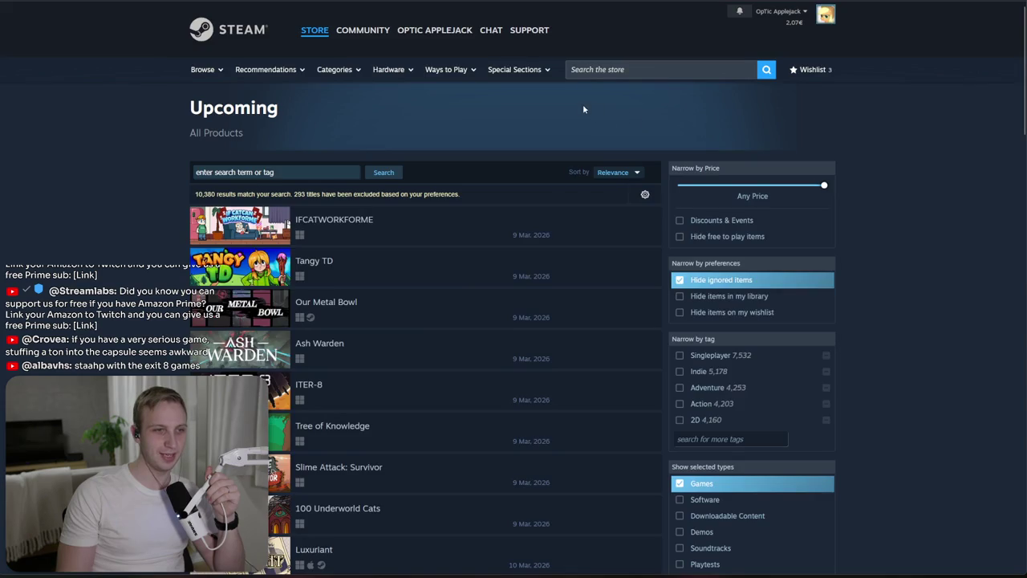
Step: Scroll down the upcoming games list and refresh the page
scroll(713, 95, "down", 5)
scroll(738, 143, "down", 2)
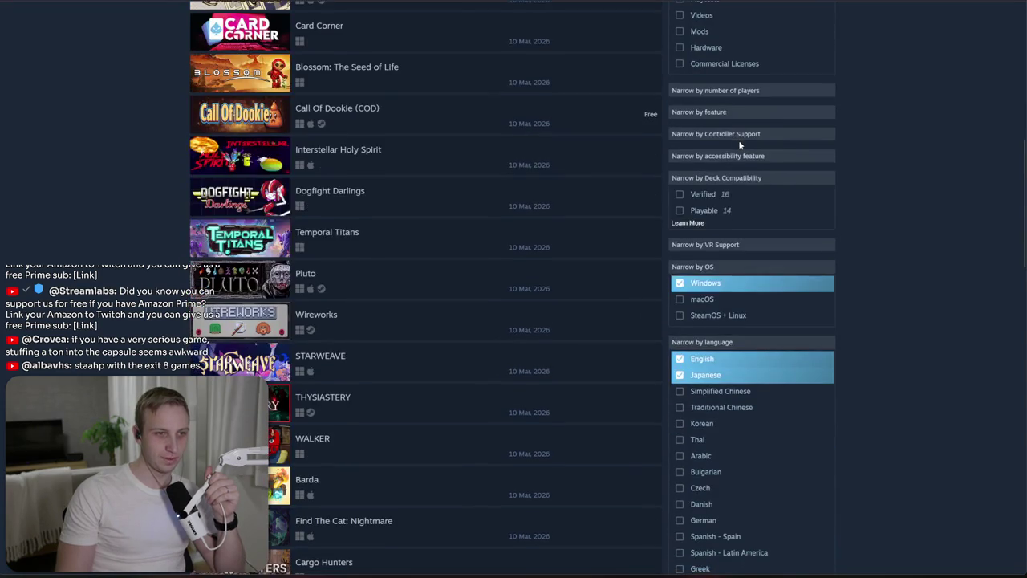
scroll(739, 144, "down", 4)
scroll(740, 146, "down", 5)
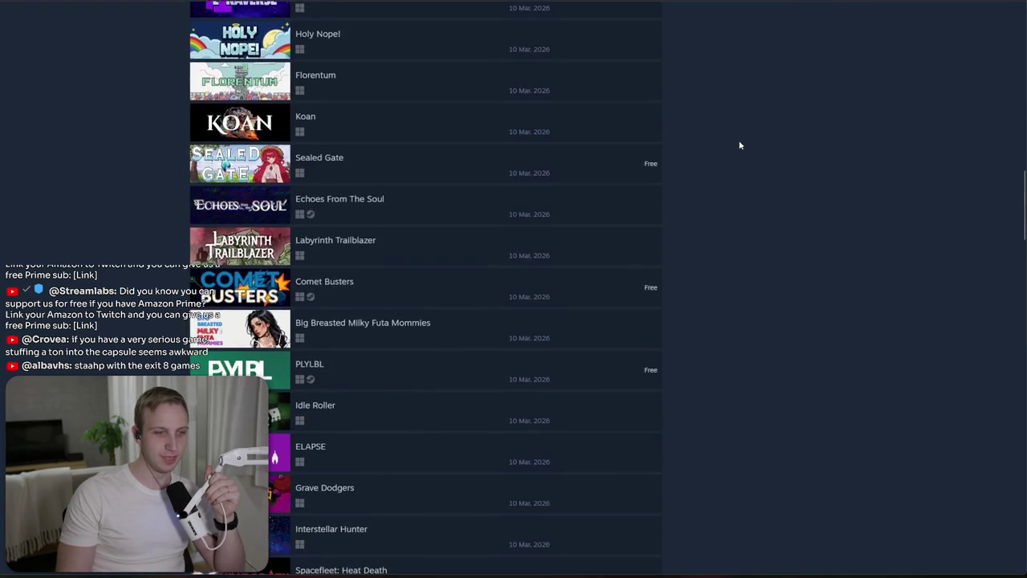
scroll(740, 145, "down", 1)
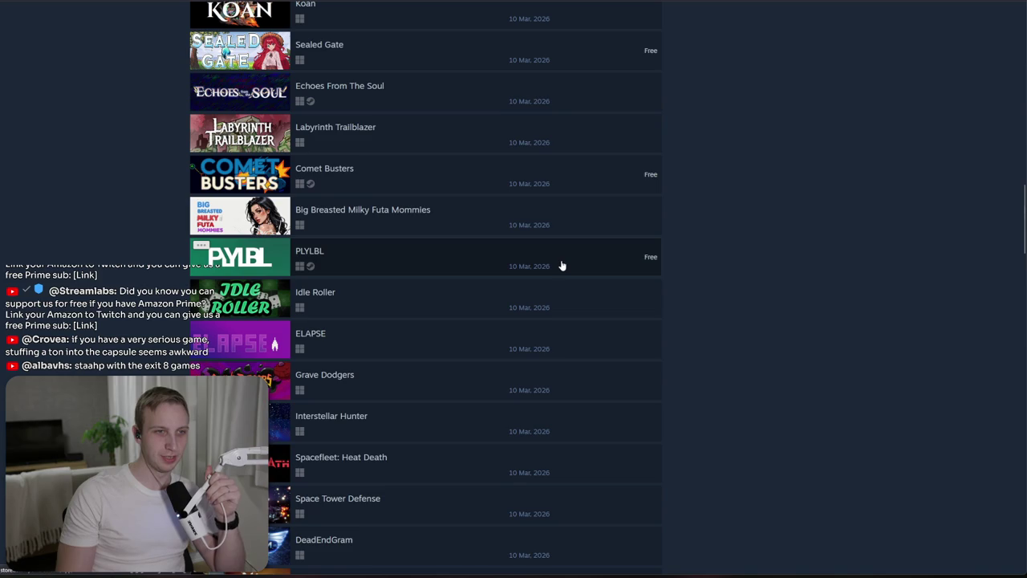
mouse_move(562, 265)
key("F5")
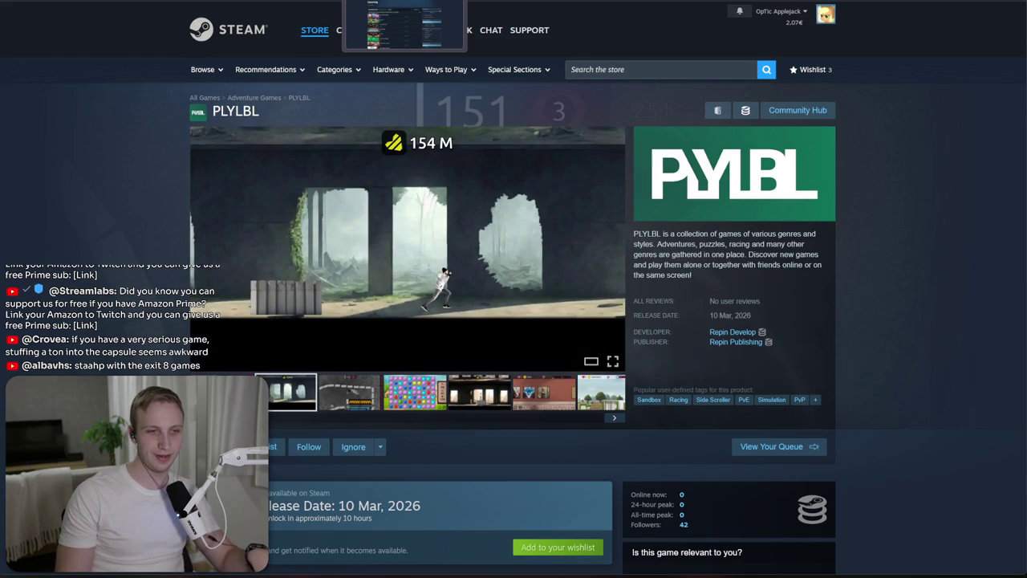
Step: Return to the upcoming products list, scroll further, and start a store search
key("ctrl+Tab")
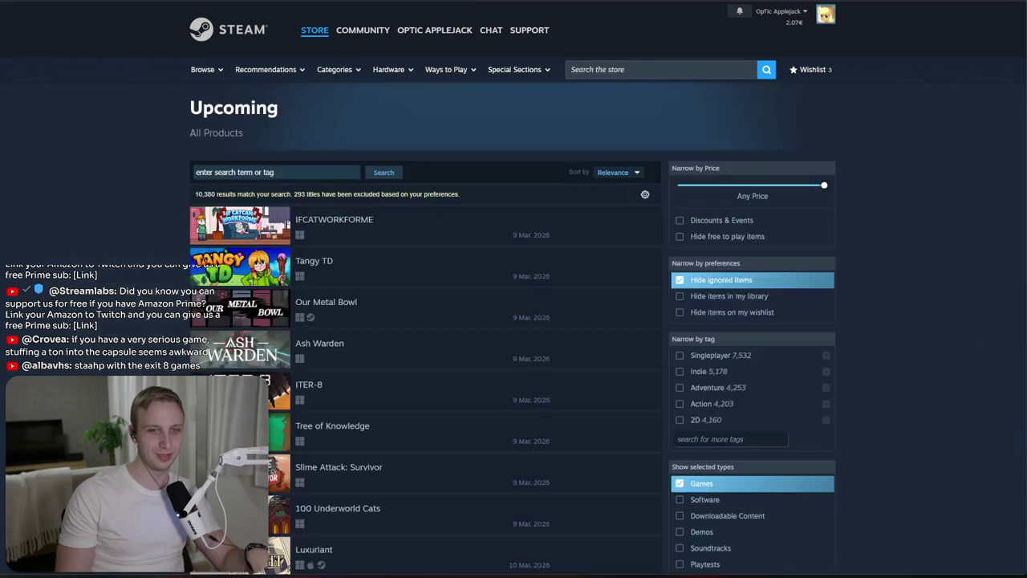
scroll(126, 191, "down", 20)
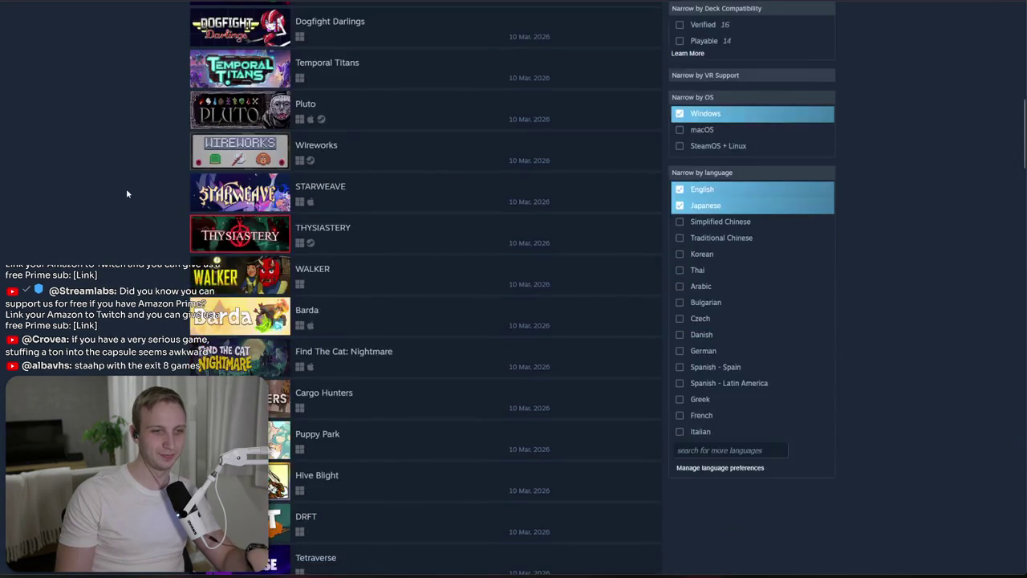
scroll(127, 191, "down", 4)
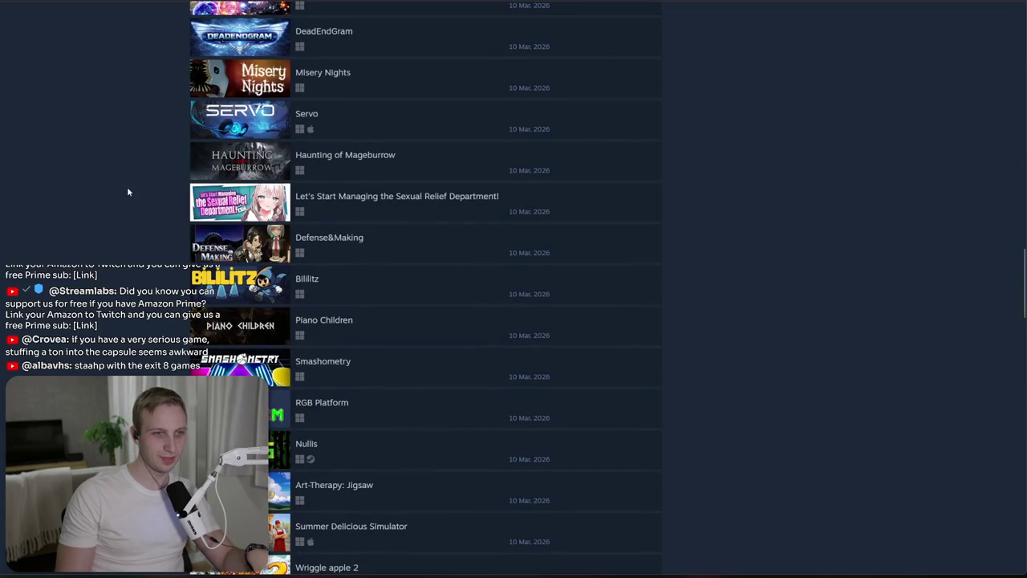
scroll(127, 191, "down", 1)
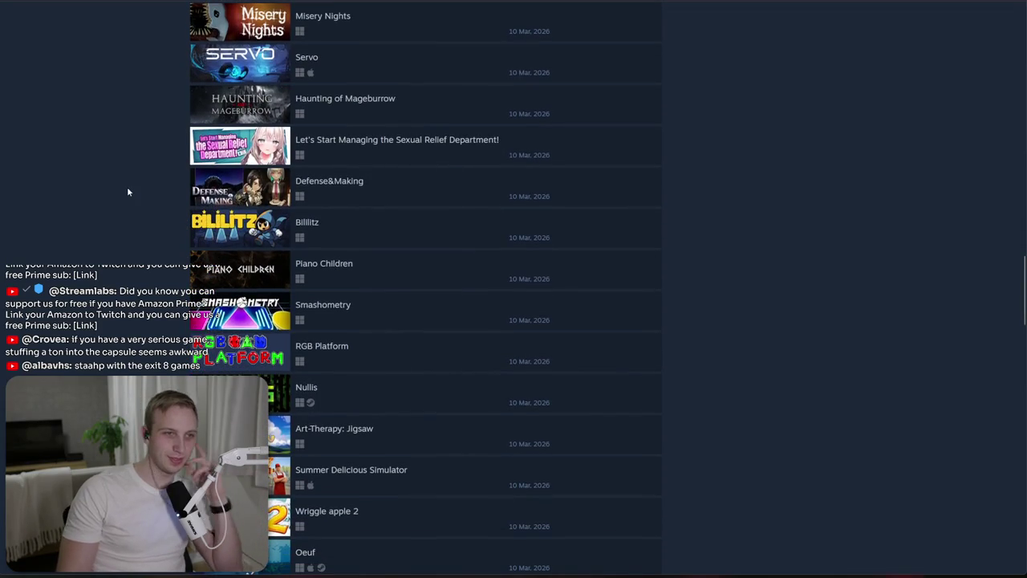
scroll(118, 195, "down", 4)
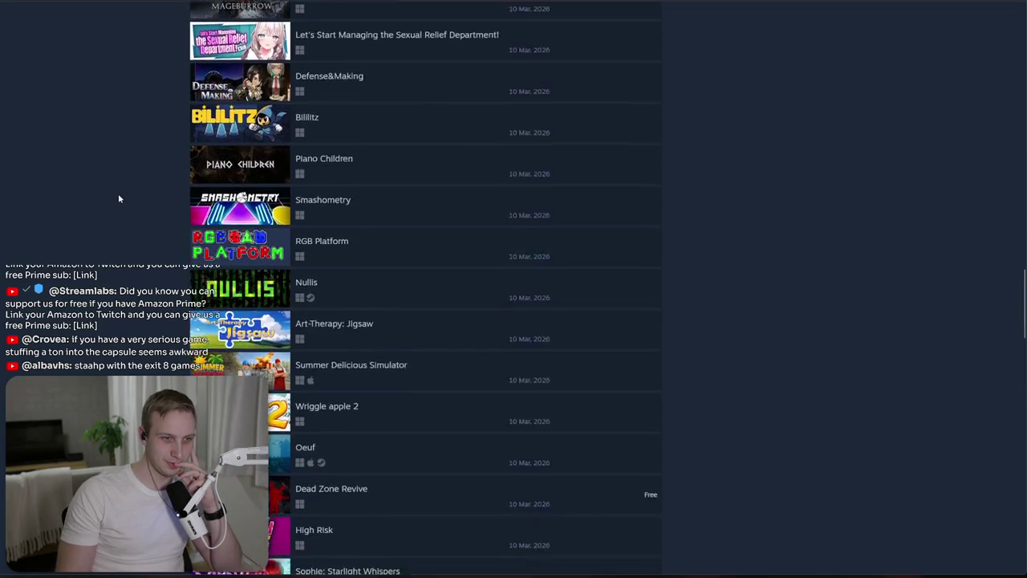
scroll(118, 198, "down", 4)
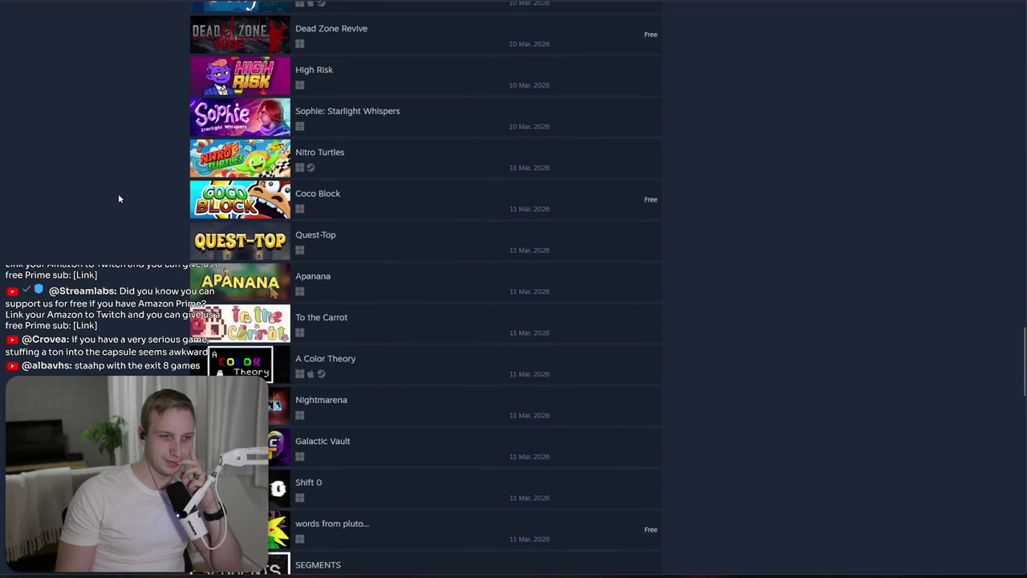
scroll(118, 198, "down", 3)
scroll(118, 196, "down", 8)
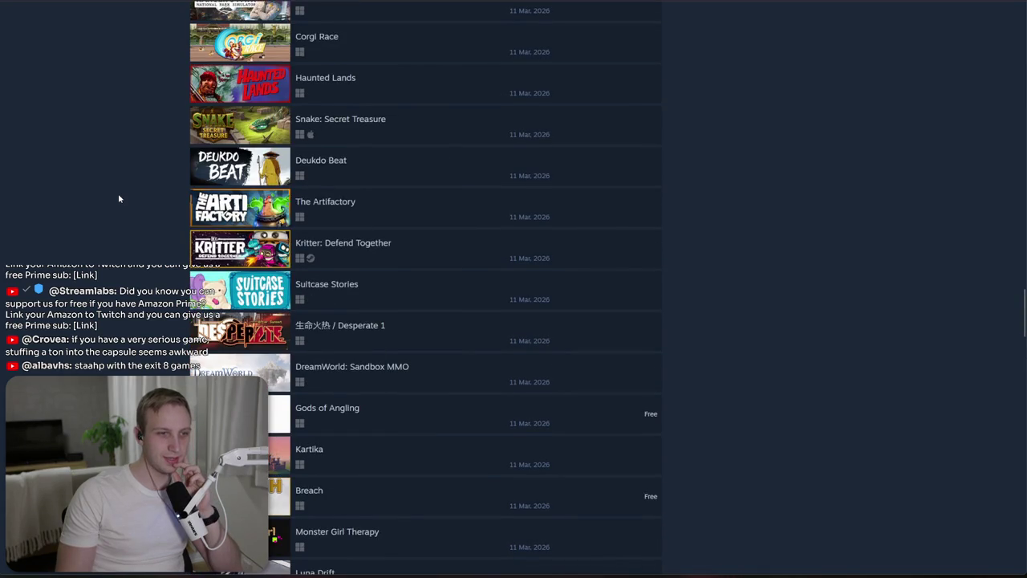
scroll(118, 198, "down", 1)
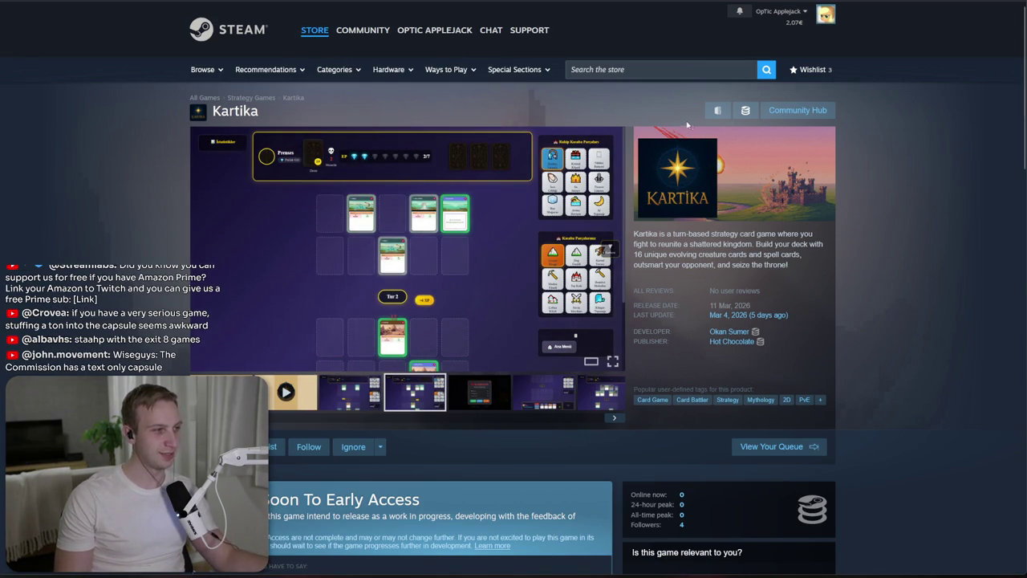
left_click(648, 70)
Step: Search the store for 'wiseguys' and open the Wiseguys: The Commission page
type("wiseguuy")
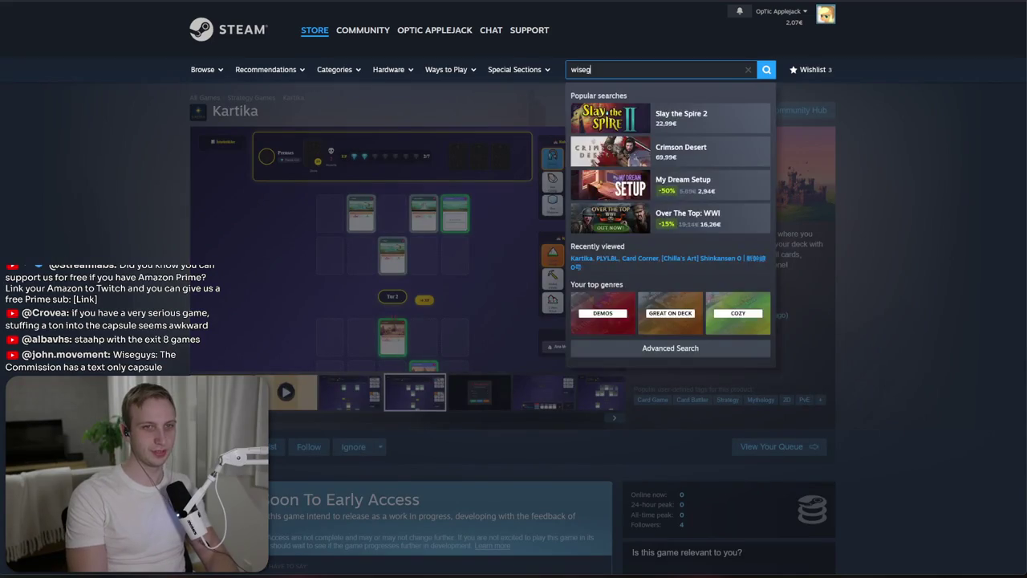
key("BackSpace")
key("BackSpace")
key("BackSpace")
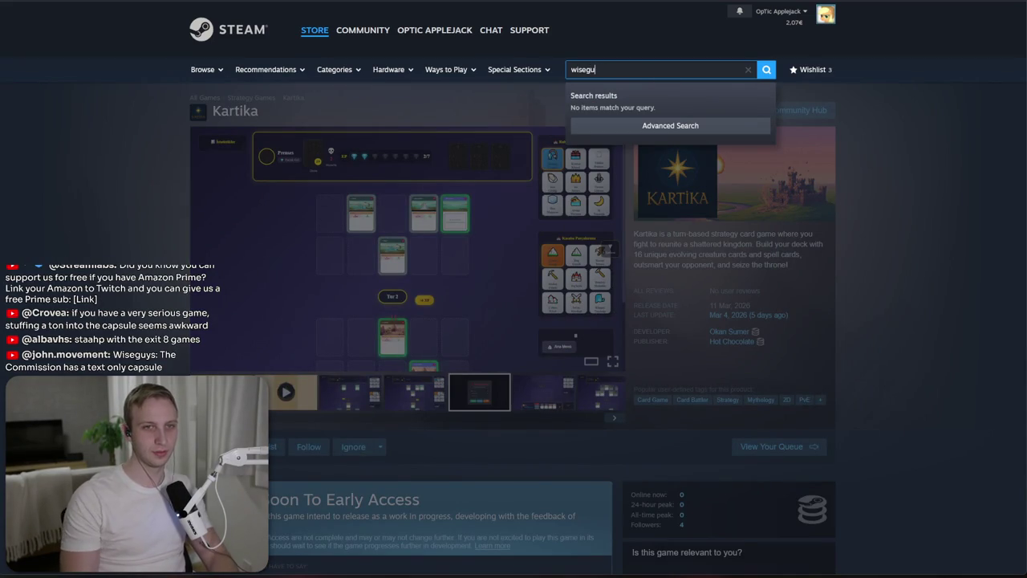
type("uys")
left_click(687, 149)
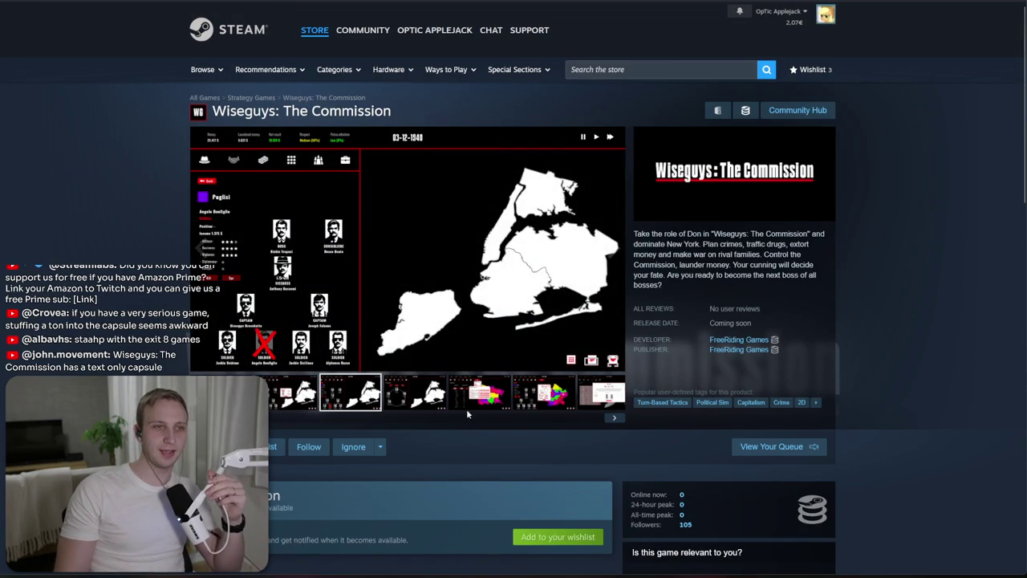
left_click(436, 368)
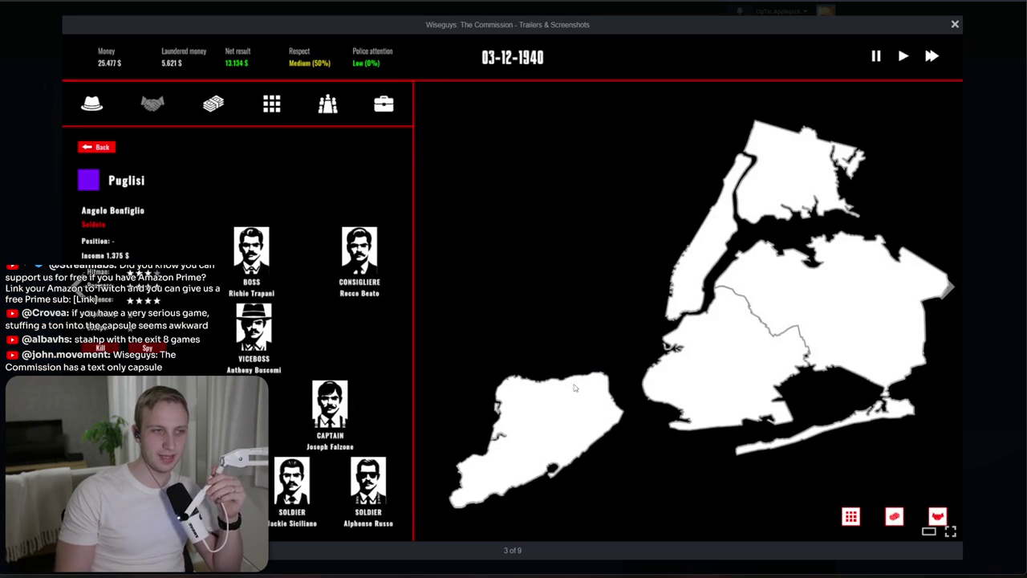
key("Right")
key("Right")
key("Right")
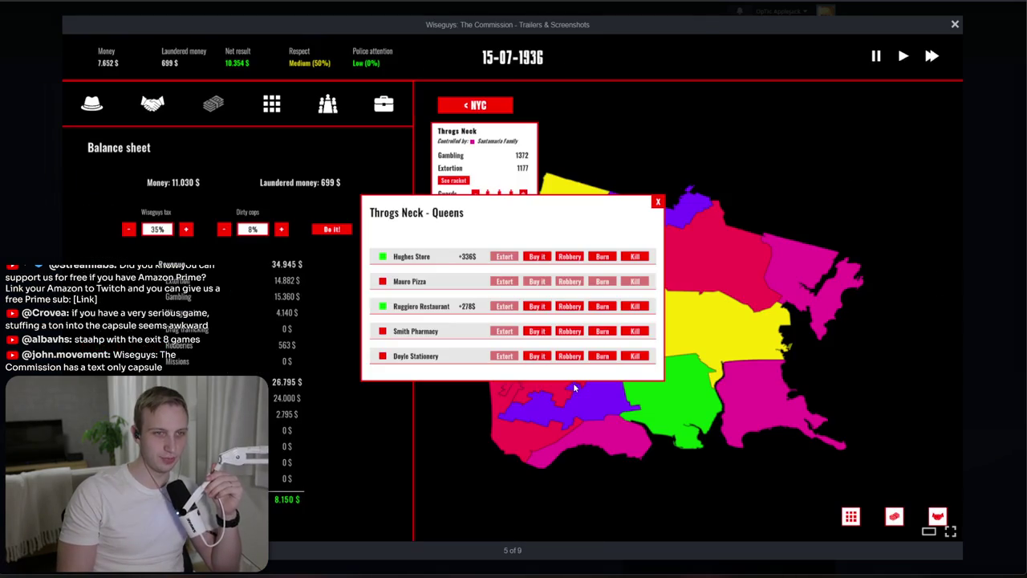
key("Right")
key("Right")
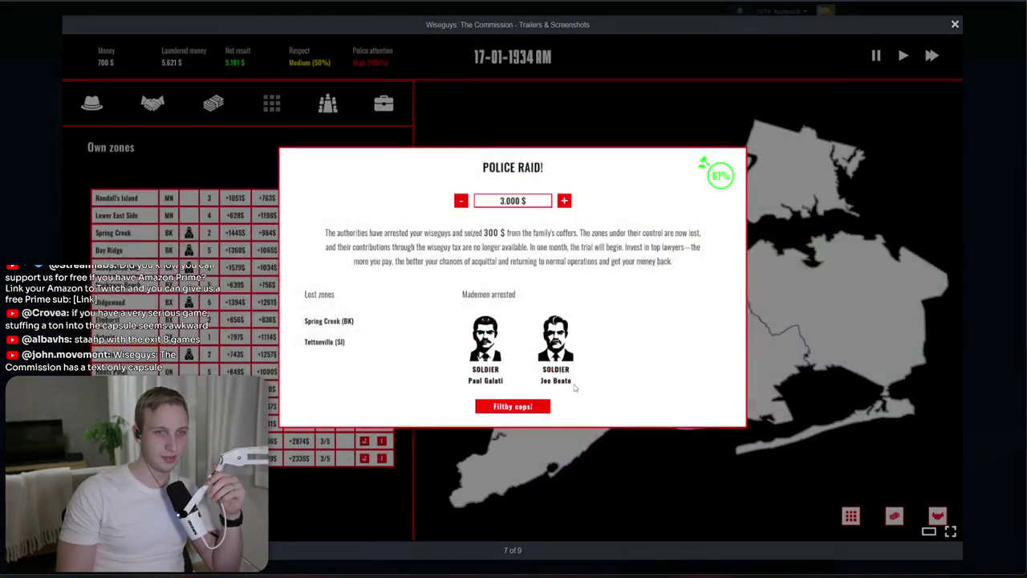
key("Right")
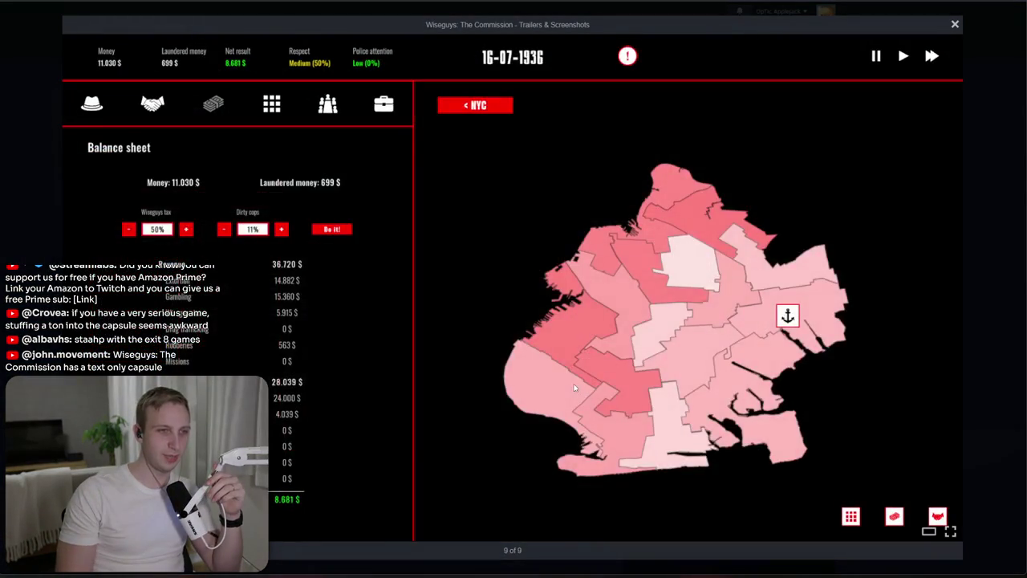
key("Right")
key("Right")
key("Right")
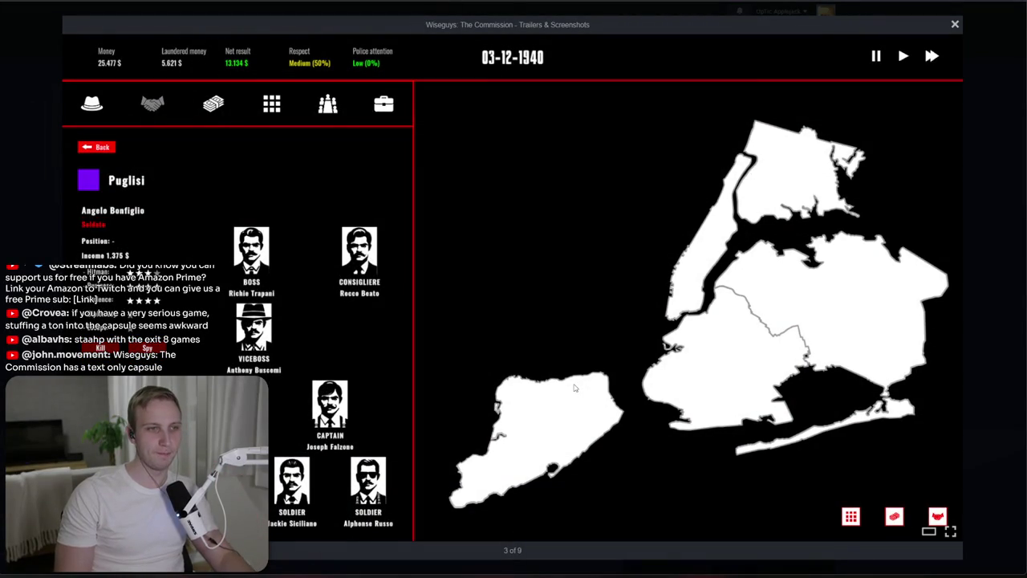
key("Escape")
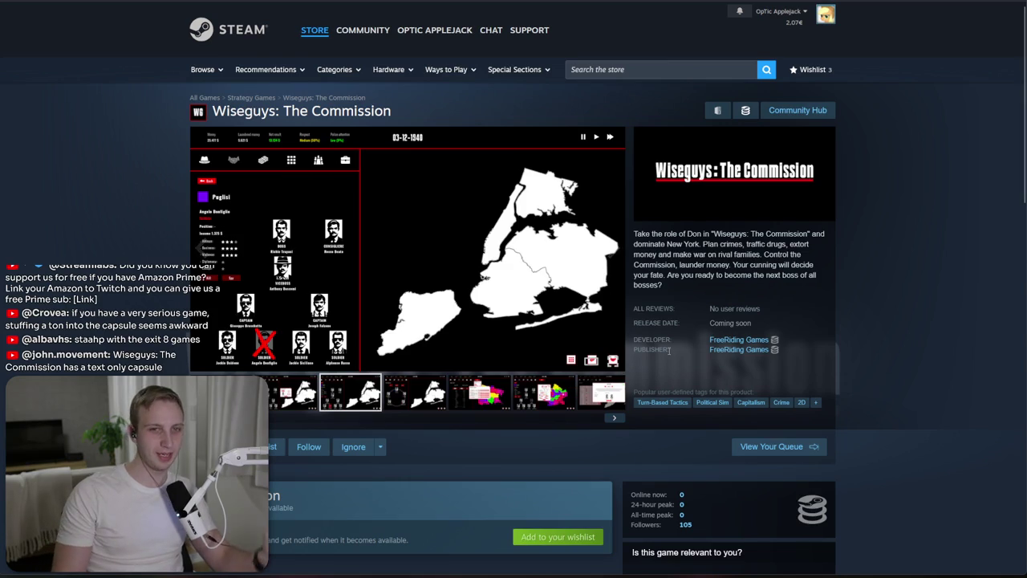
scroll(697, 284, "down", 3)
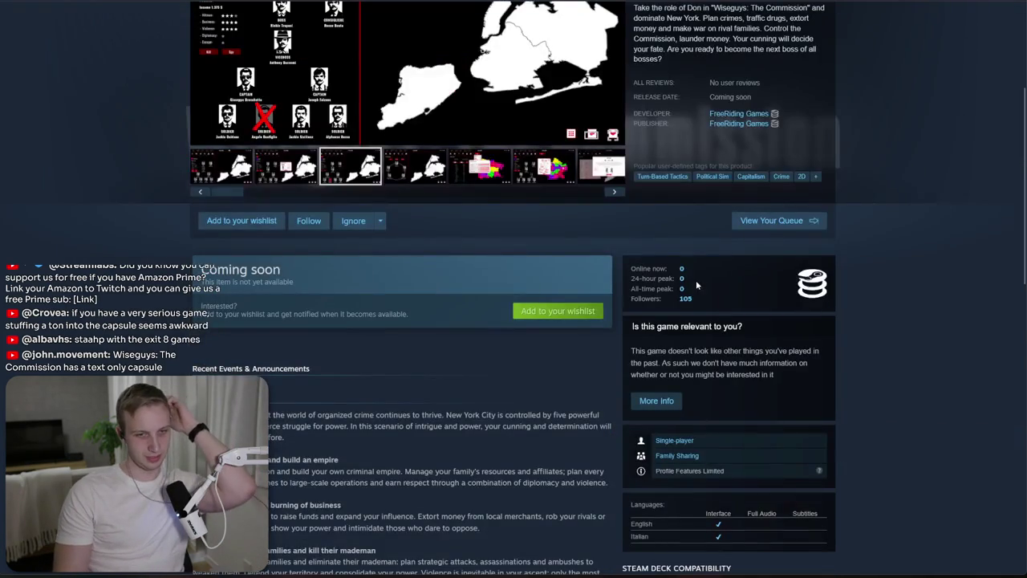
scroll(696, 280, "down", 2)
left_click_drag(630, 387, 632, 411)
left_click(643, 437)
scroll(638, 482, "down", 3)
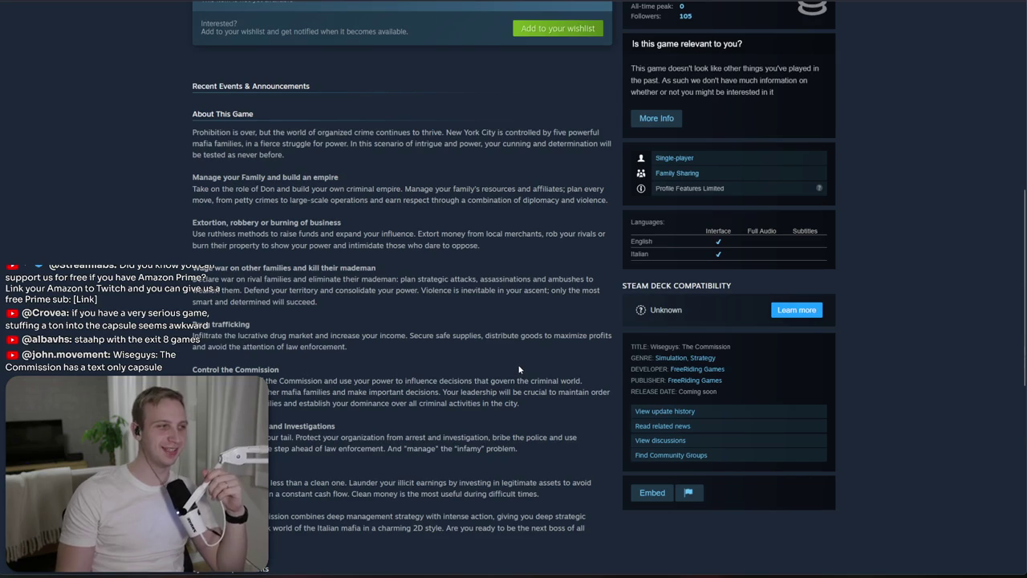
scroll(520, 369, "up", 2)
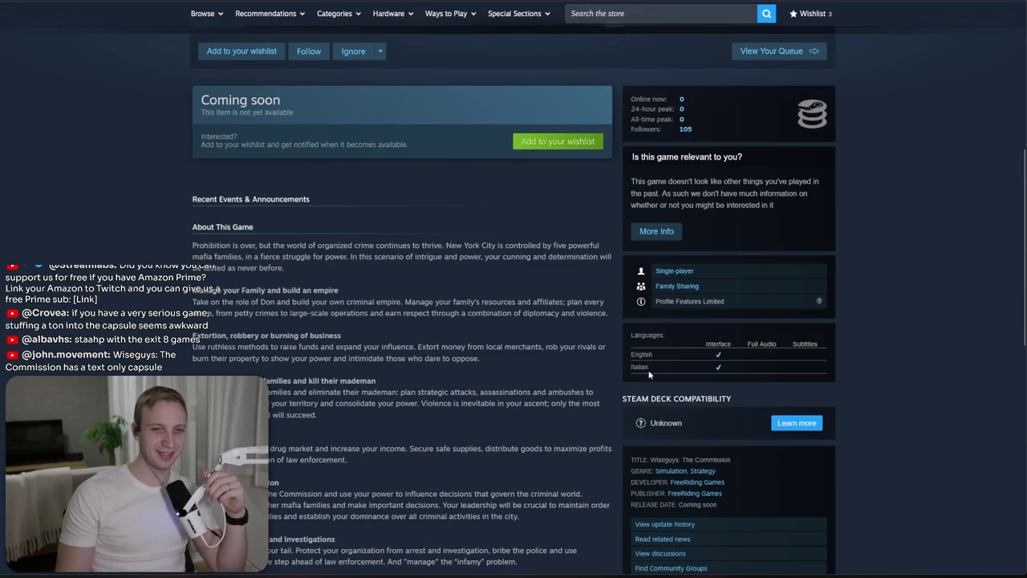
scroll(633, 354, "up", 5)
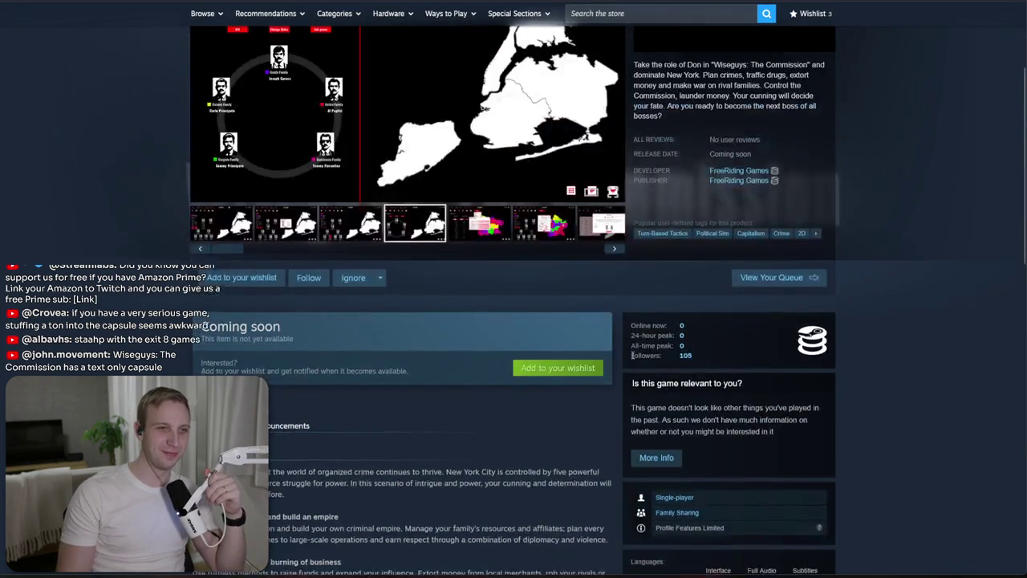
scroll(633, 359, "up", 1)
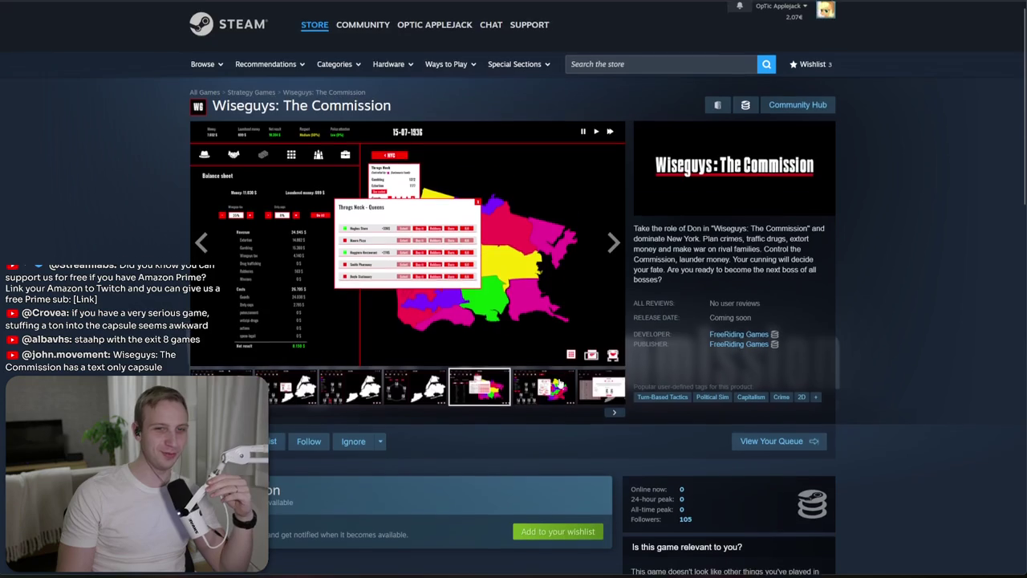
scroll(574, 375, "down", 8)
scroll(560, 382, "down", 6)
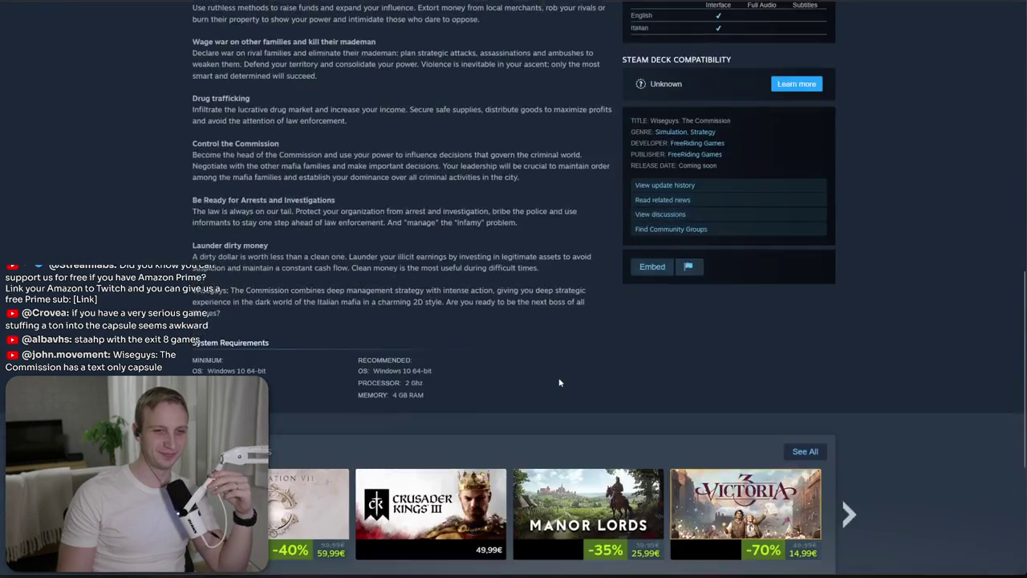
scroll(574, 485, "up", 7)
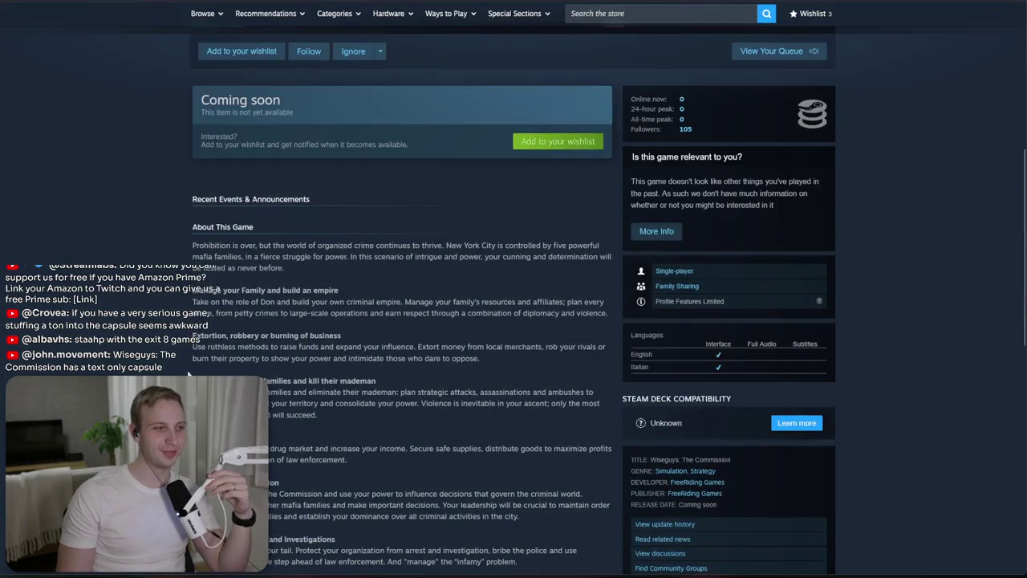
key("alt+Tab")
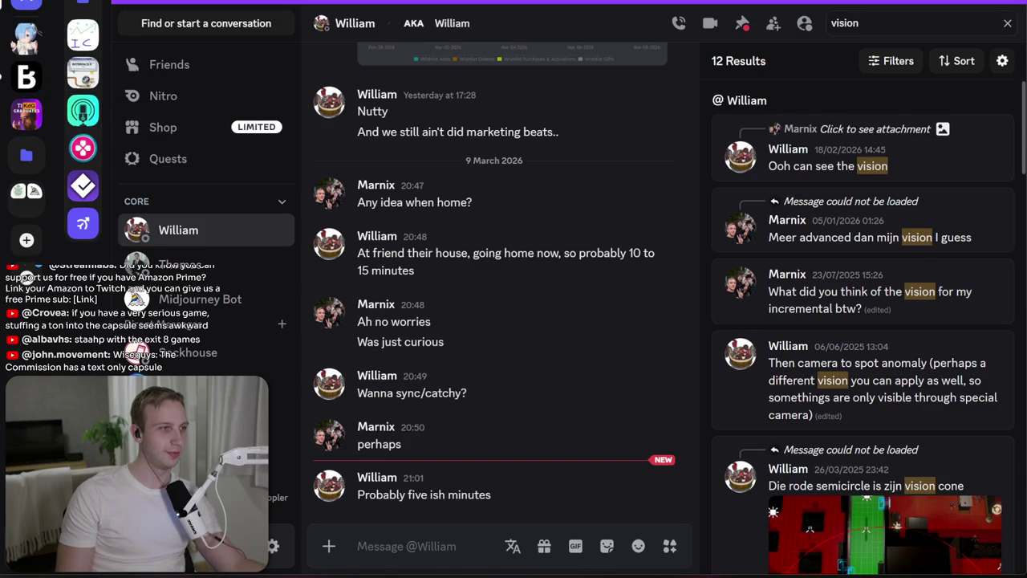
key("alt+Tab")
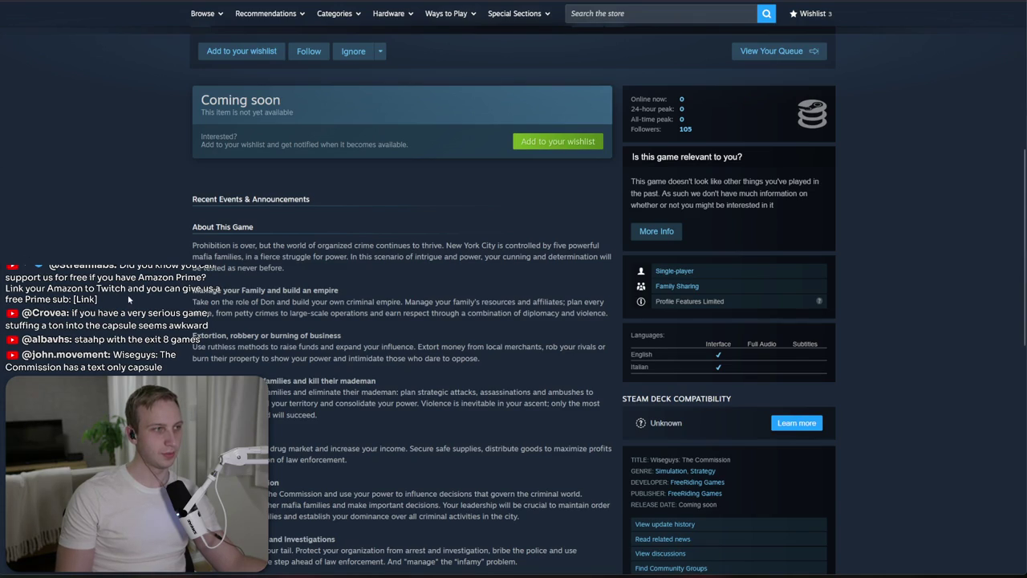
Step: Scroll the Wiseguys page down and back up, then bring File Explorer forward on the MMO 98 trailers folder
scroll(355, 356, "down", 4)
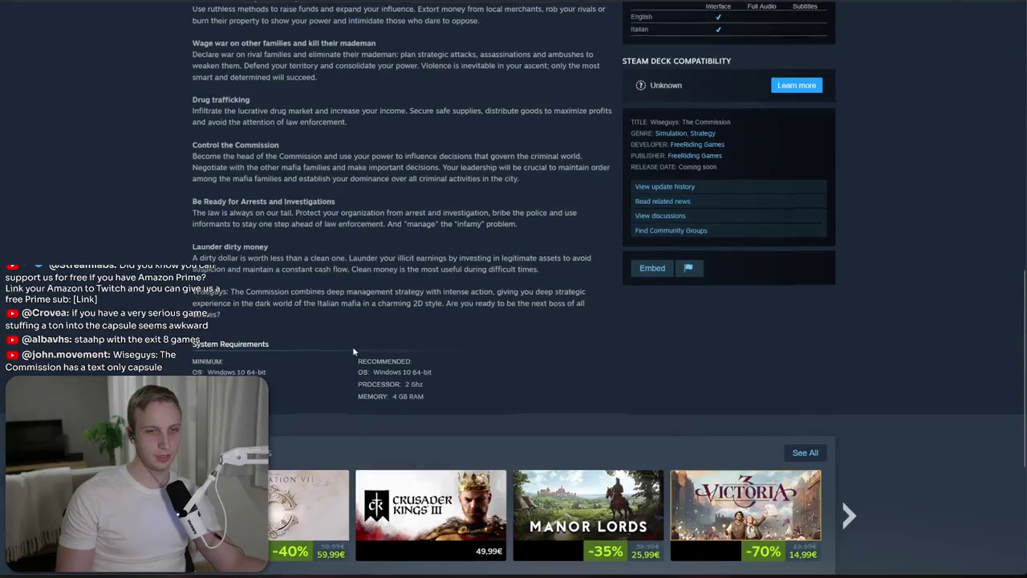
scroll(354, 350, "up", 9)
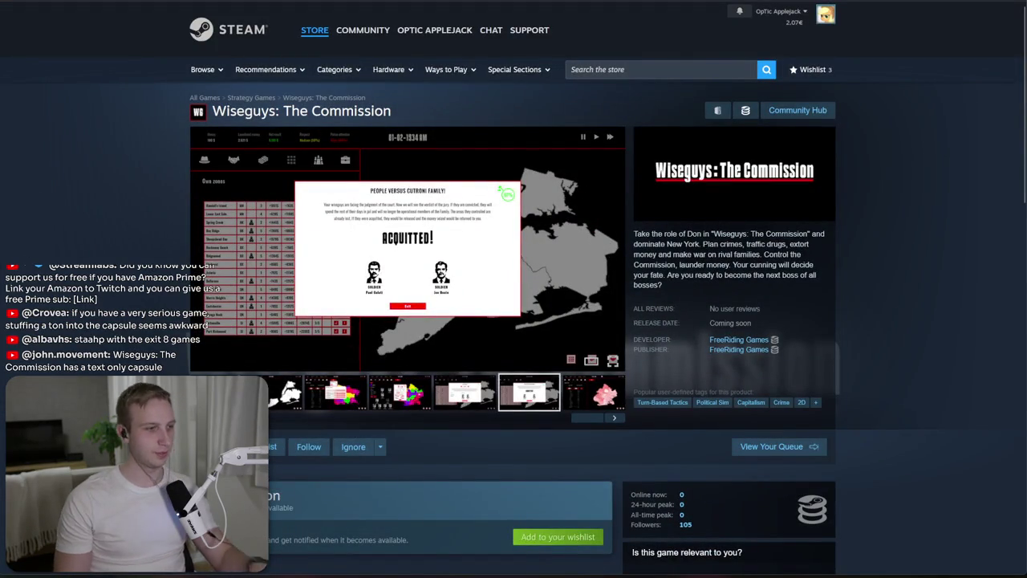
key("alt+Tab")
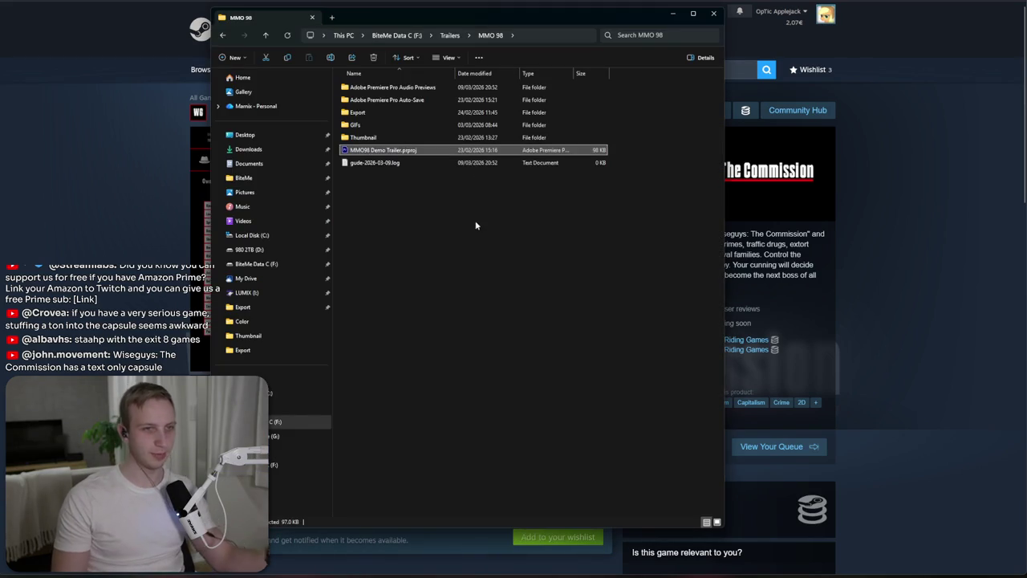
Step: Play the Skyrim ambience track from F: > Reusables > Music
left_click(277, 421)
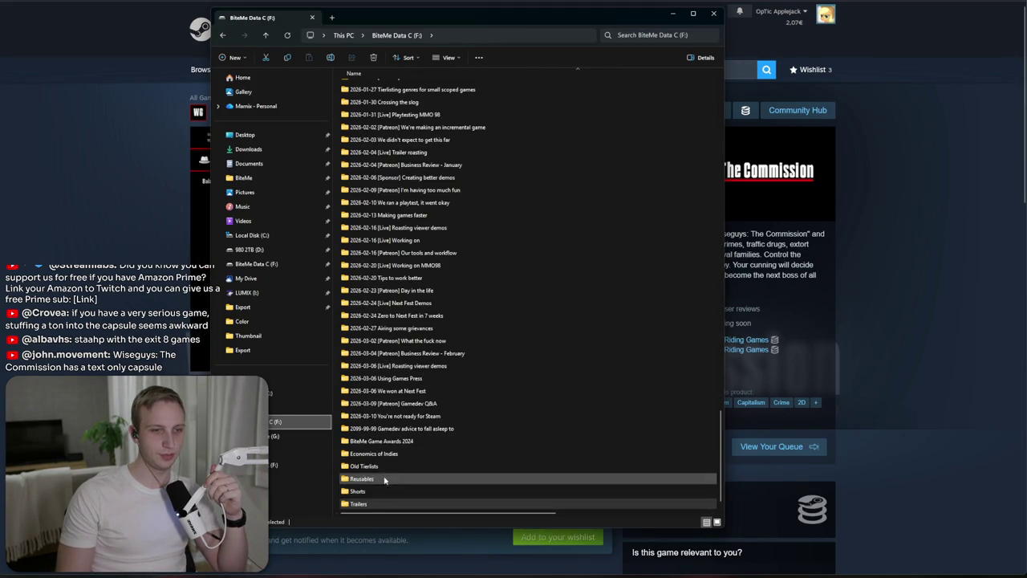
double_click(380, 479)
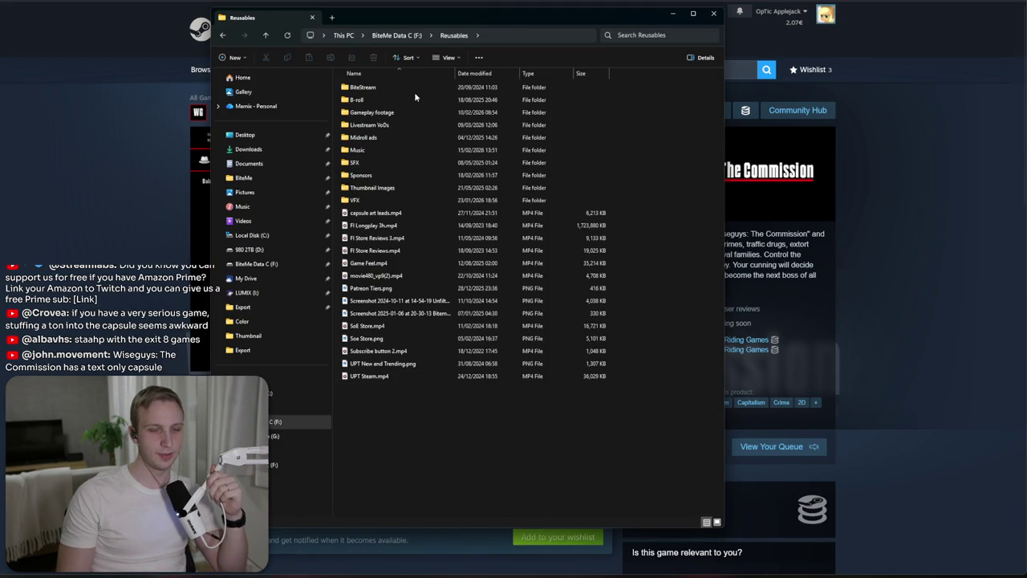
double_click(415, 150)
double_click(431, 126)
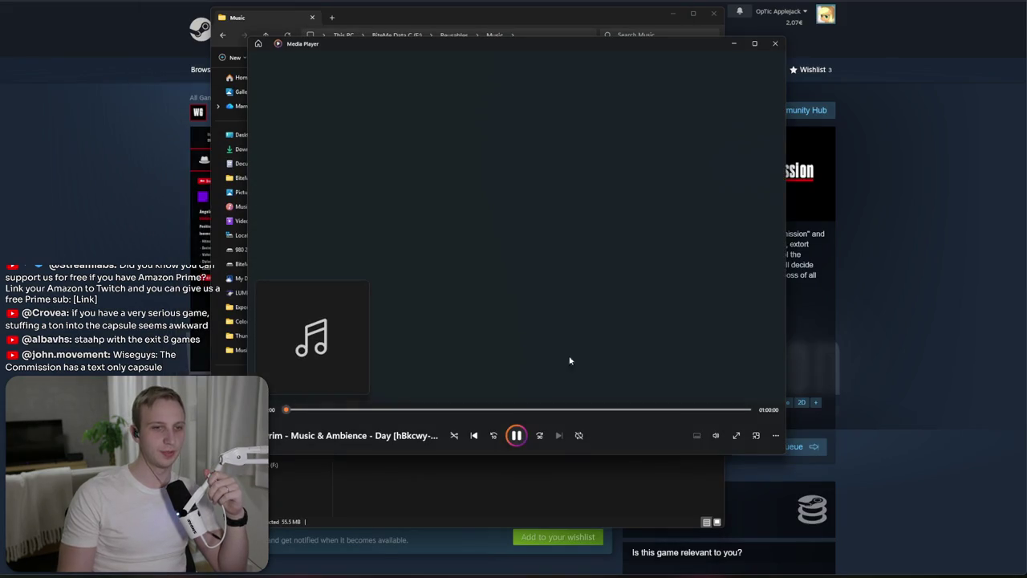
Step: Adjust the playback volume, then minimize Media Player and File Explorer
left_click(716, 435)
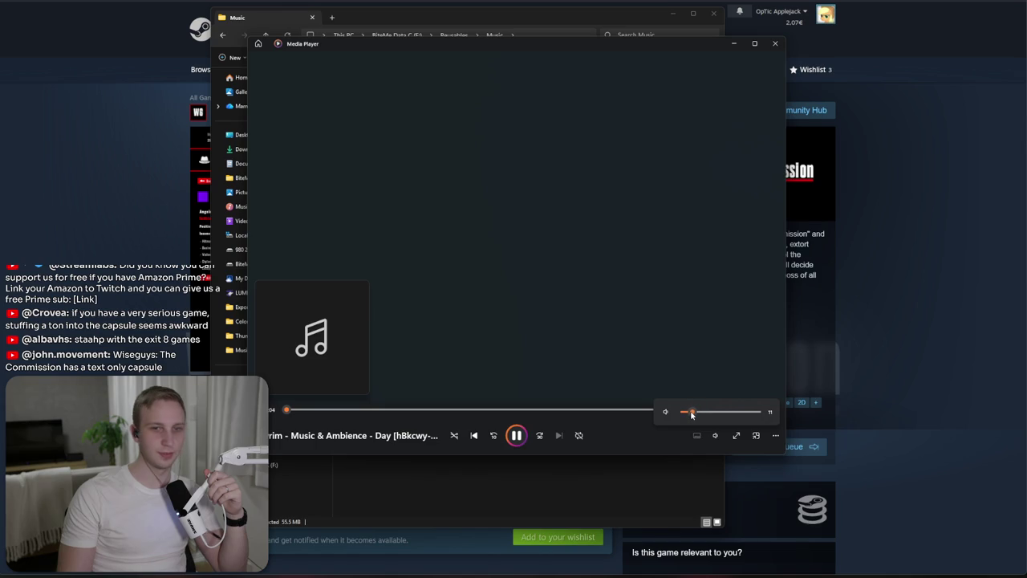
left_click(733, 45)
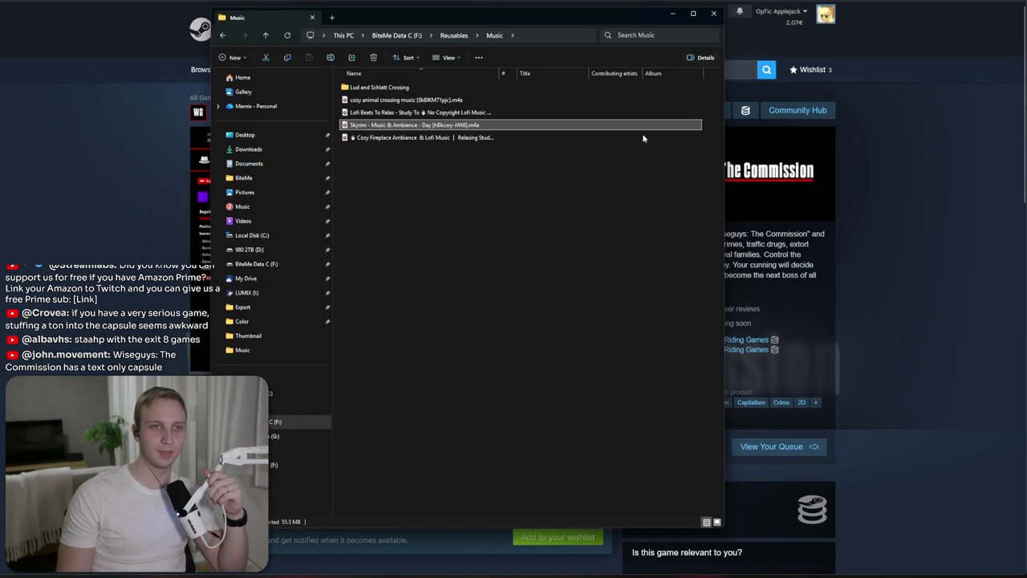
left_click(805, 310)
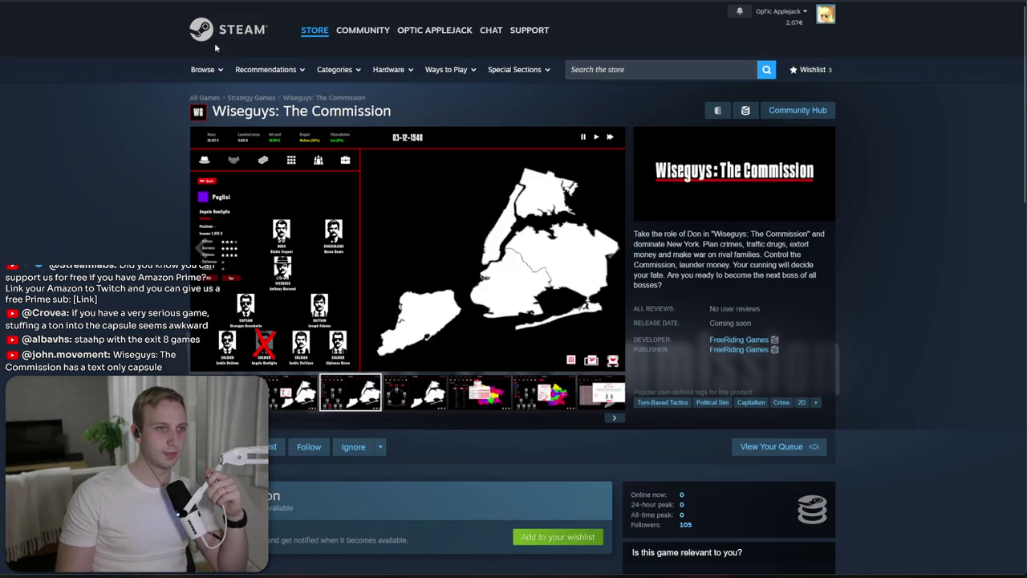
Step: Go back to the Steam store front and scroll down through Featured & Recommended
key("alt+Left")
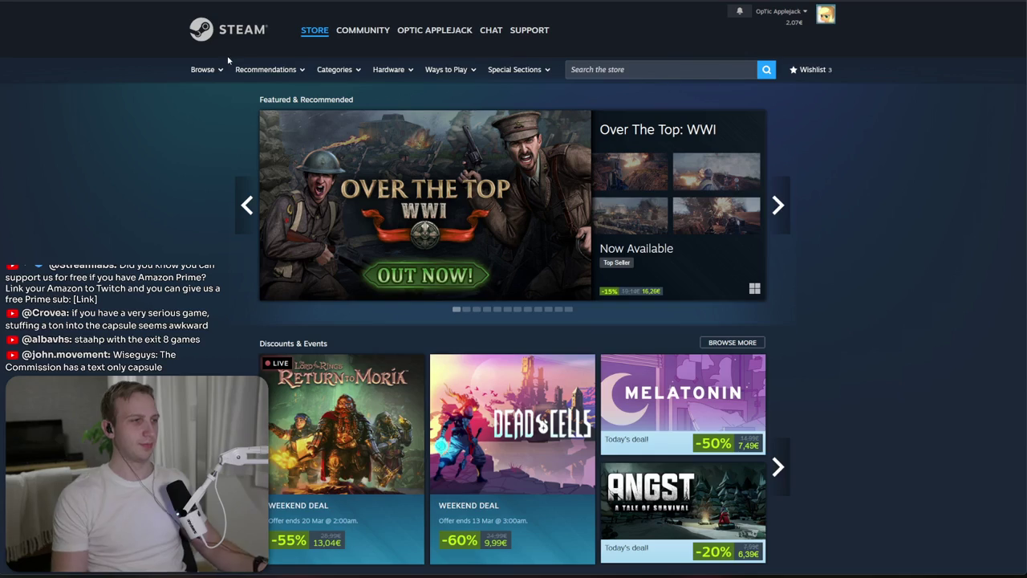
scroll(350, 113, "down", 1)
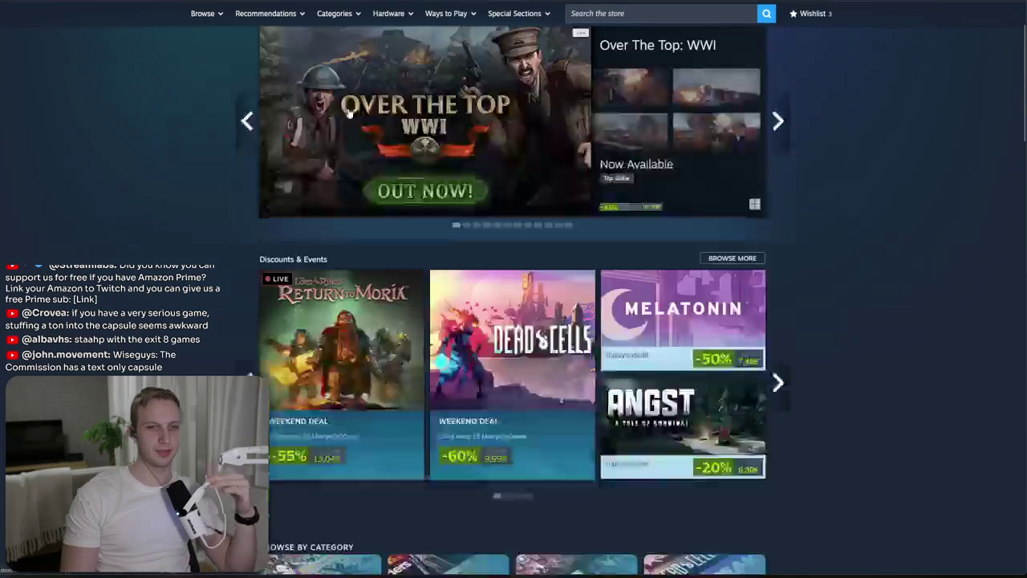
scroll(350, 114, "down", 10)
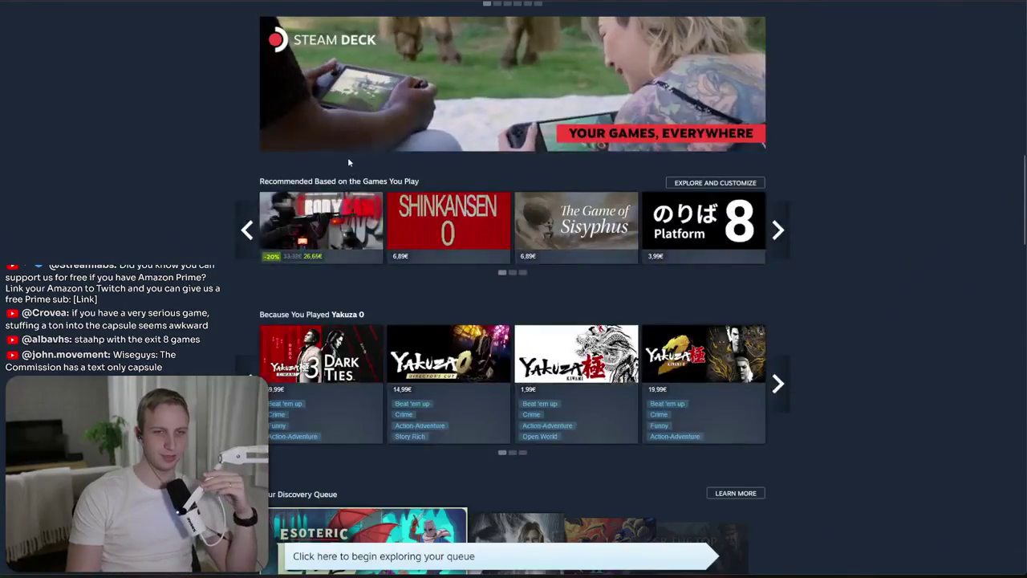
scroll(348, 162, "down", 3)
mouse_move(320, 157)
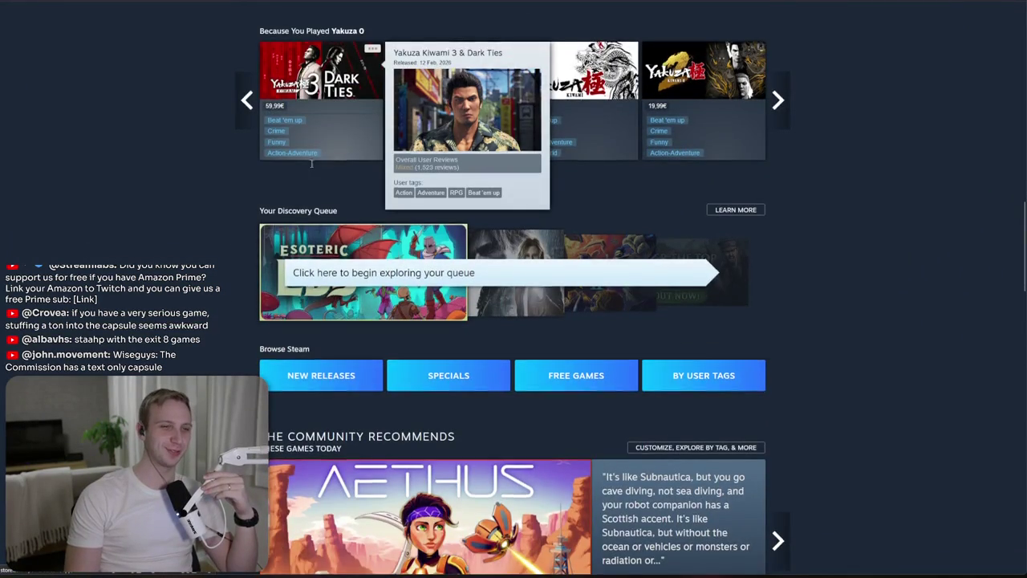
scroll(312, 164, "down", 6)
Step: Keep scrolling through the recommendation rows to the discovery queue, then scroll back up
scroll(247, 157, "down", 2)
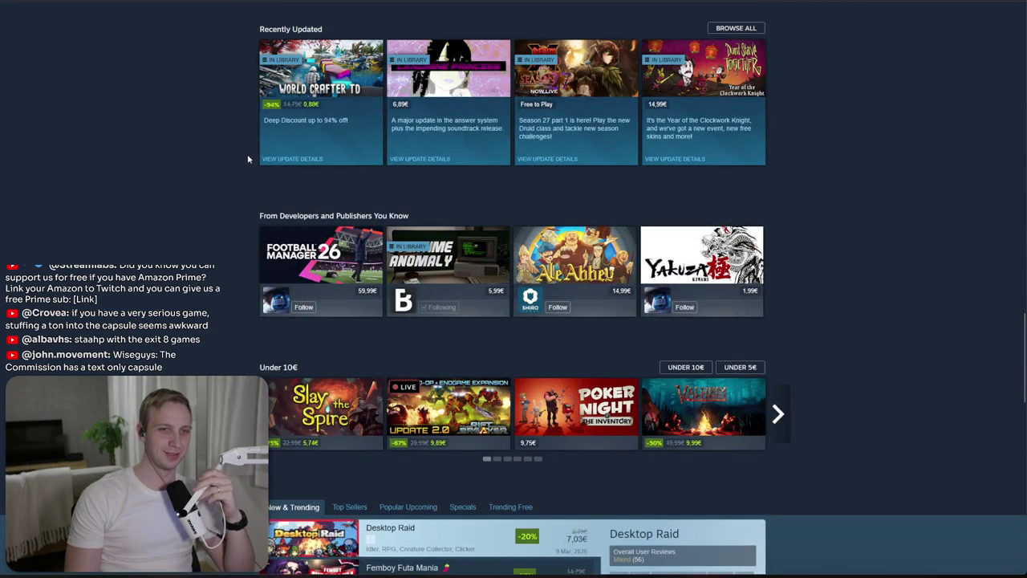
scroll(247, 158, "down", 3)
mouse_move(554, 46)
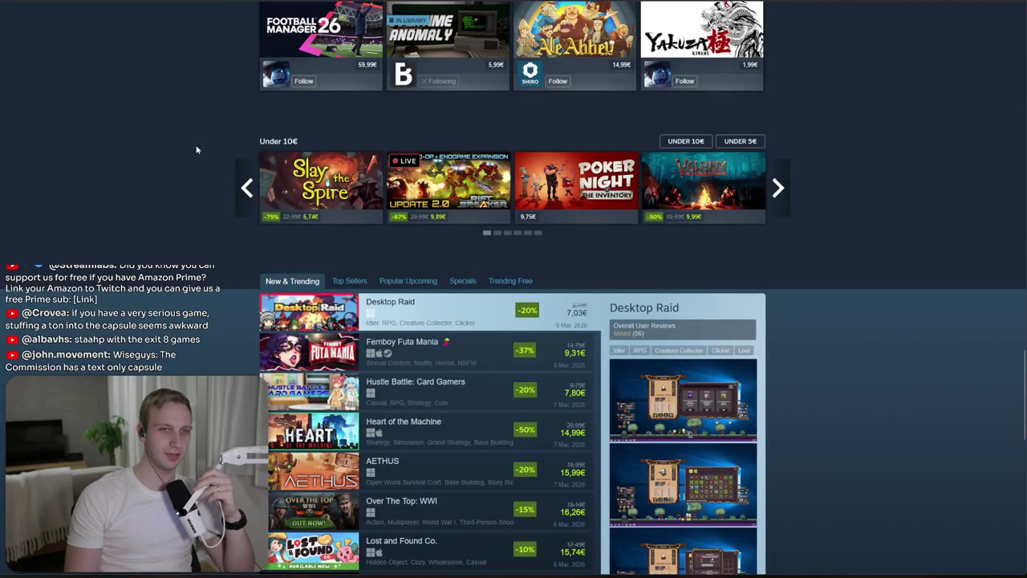
scroll(194, 147, "down", 3)
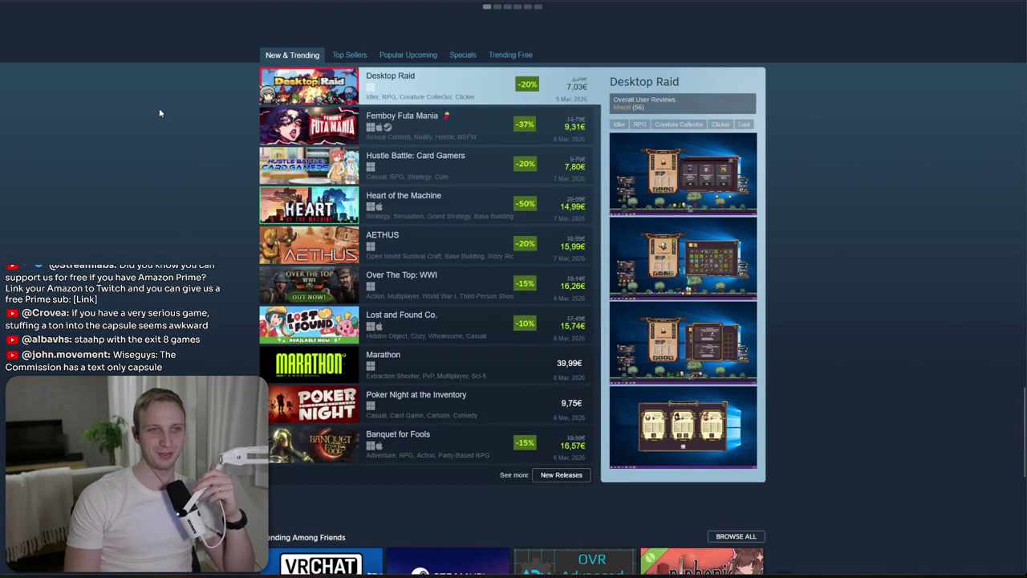
scroll(154, 105, "down", 4)
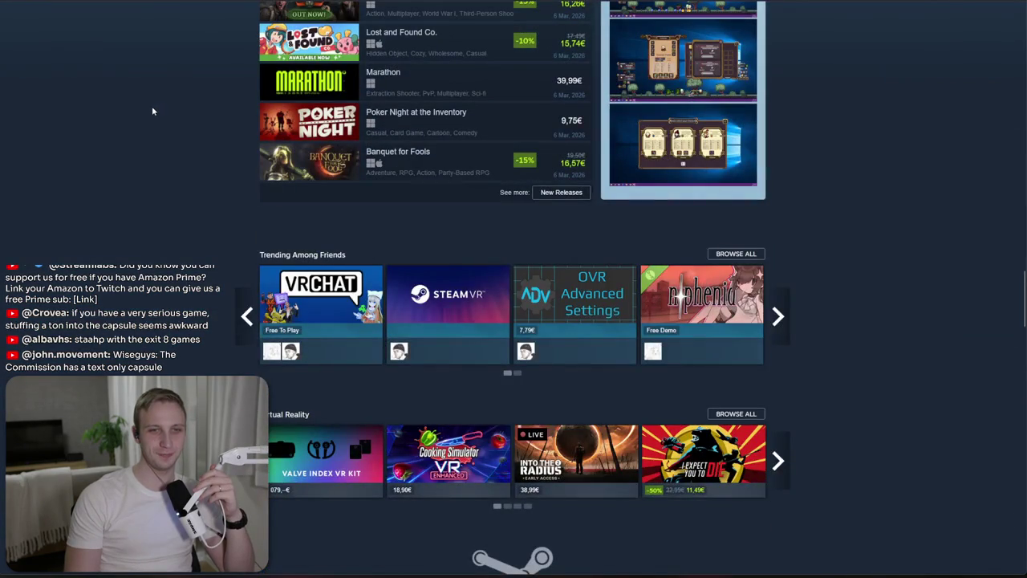
scroll(151, 106, "up", 8)
scroll(152, 106, "up", 10)
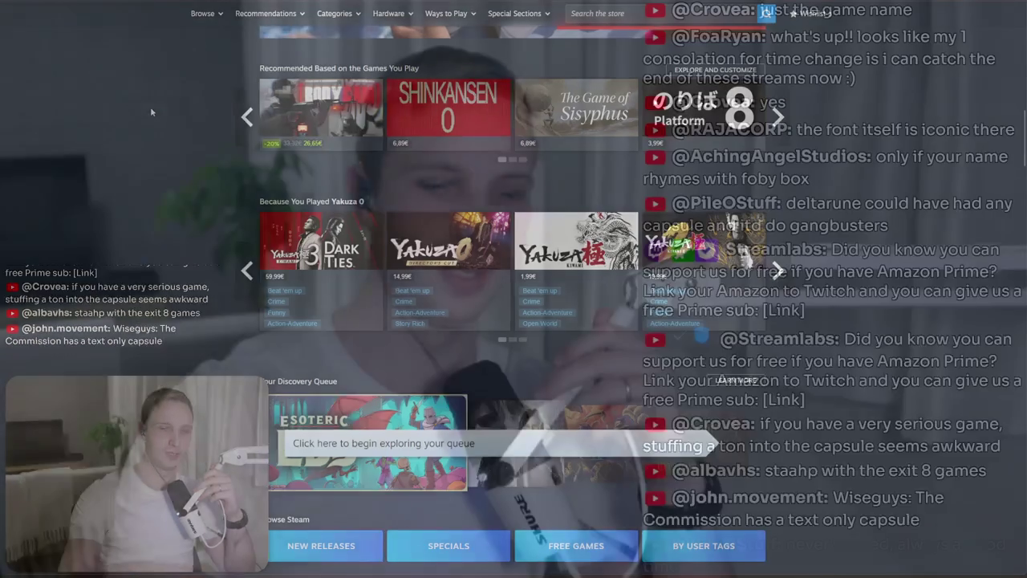